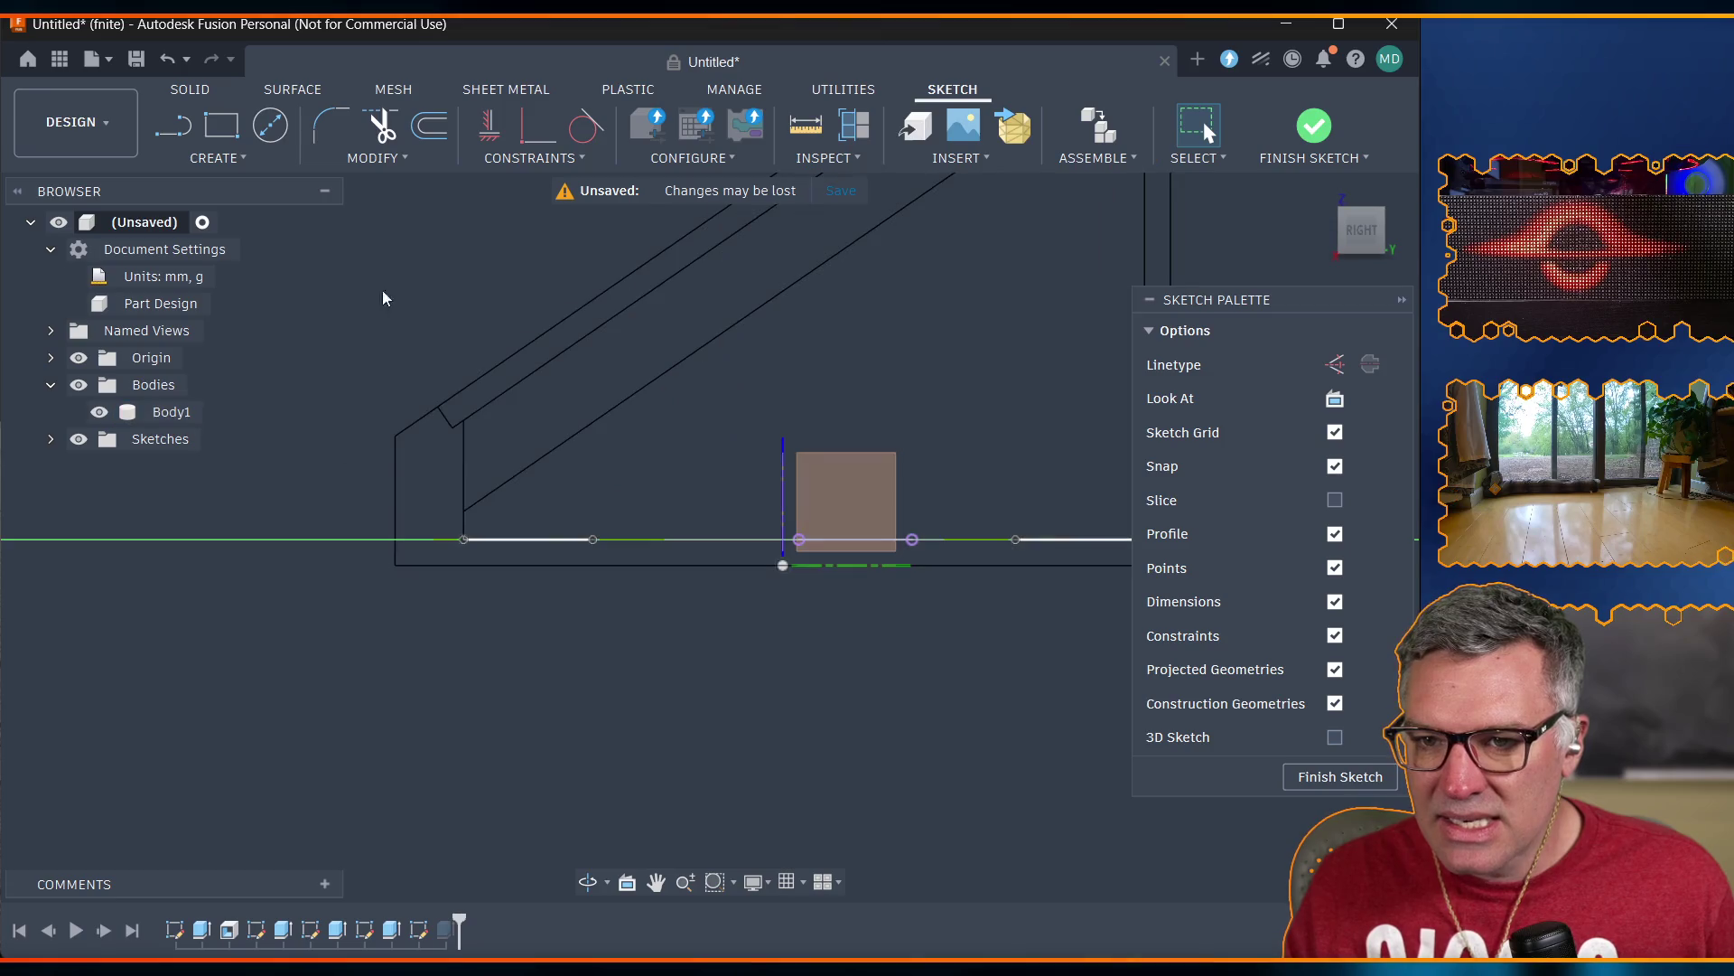
Measure the body's vertical edge together with its face using Inspect > Measure.
left_click(835, 165)
left_click(839, 183)
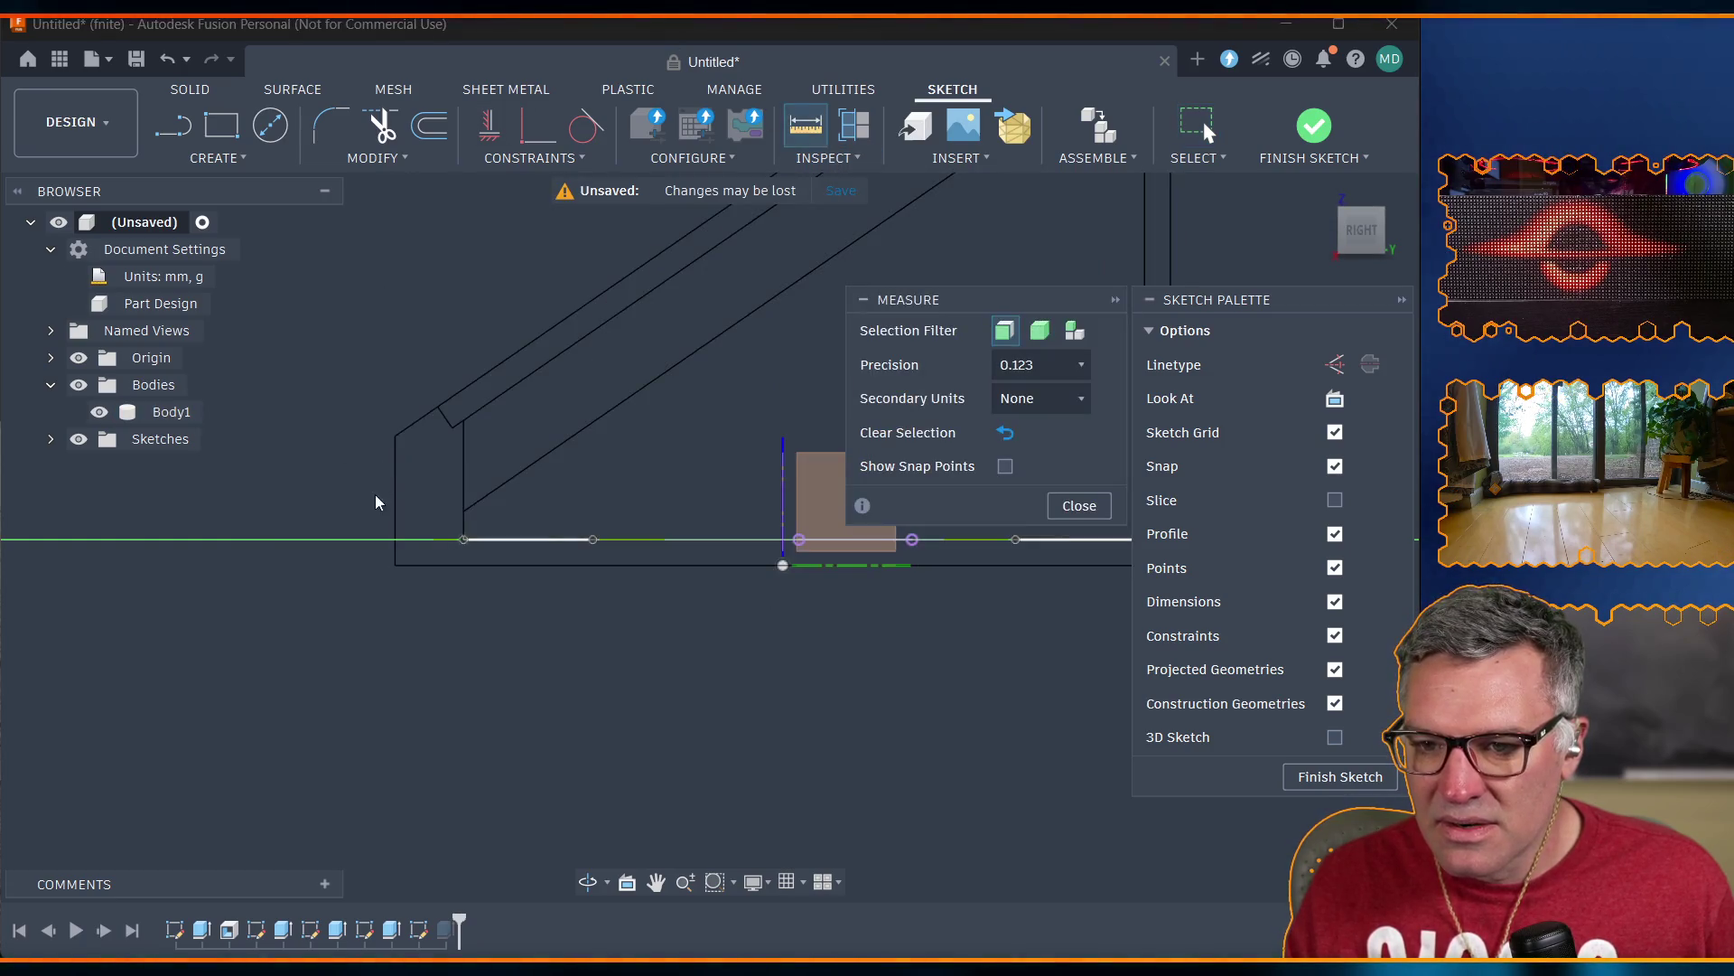
left_click(393, 492)
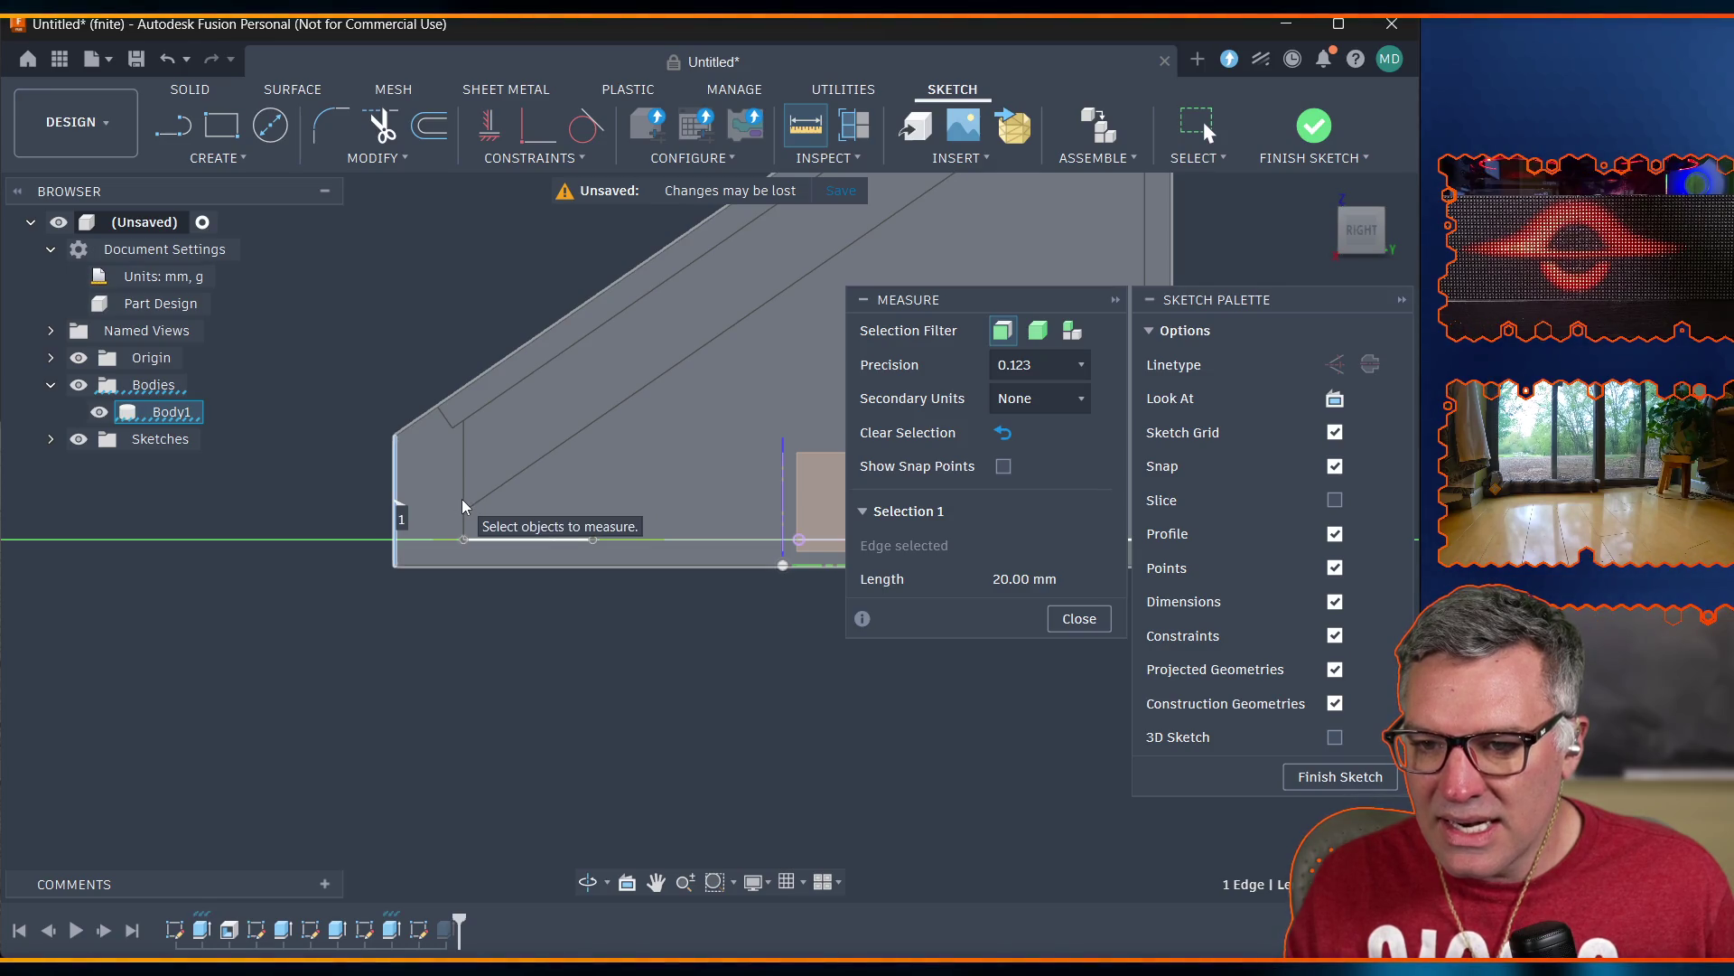
left_click(462, 499)
key("Escape")
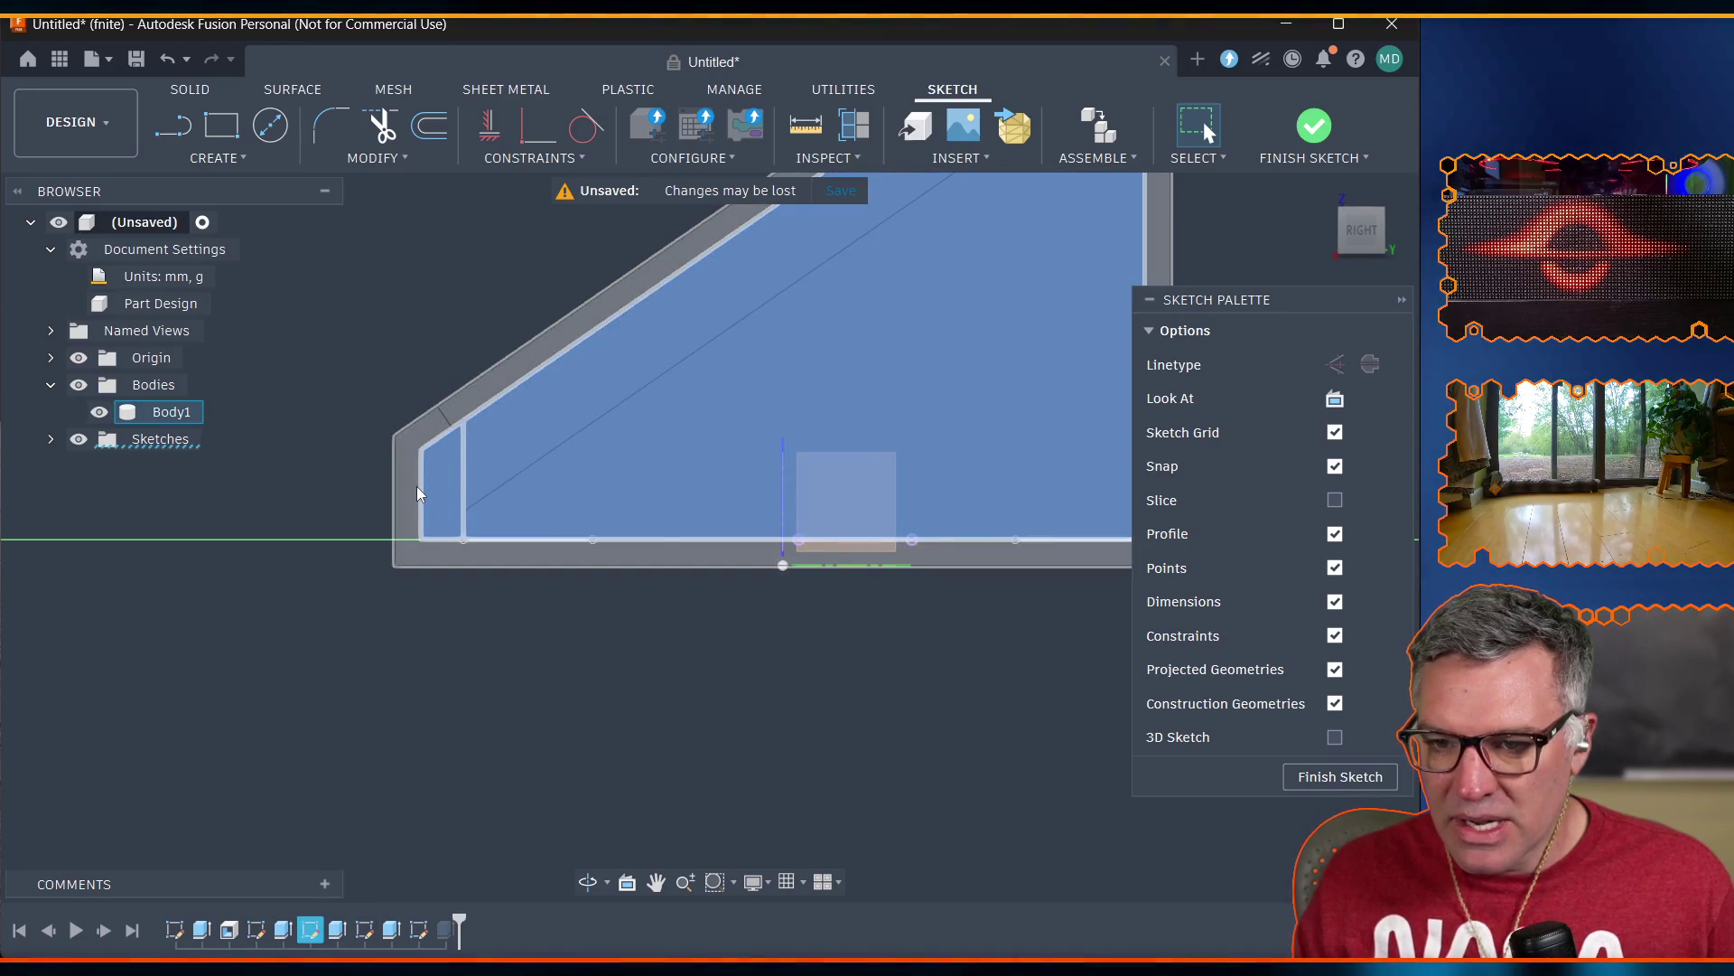
Hide Body1 and zoom in so only the sketch's base line is visible, briefly reopening Measure.
left_click(99, 413)
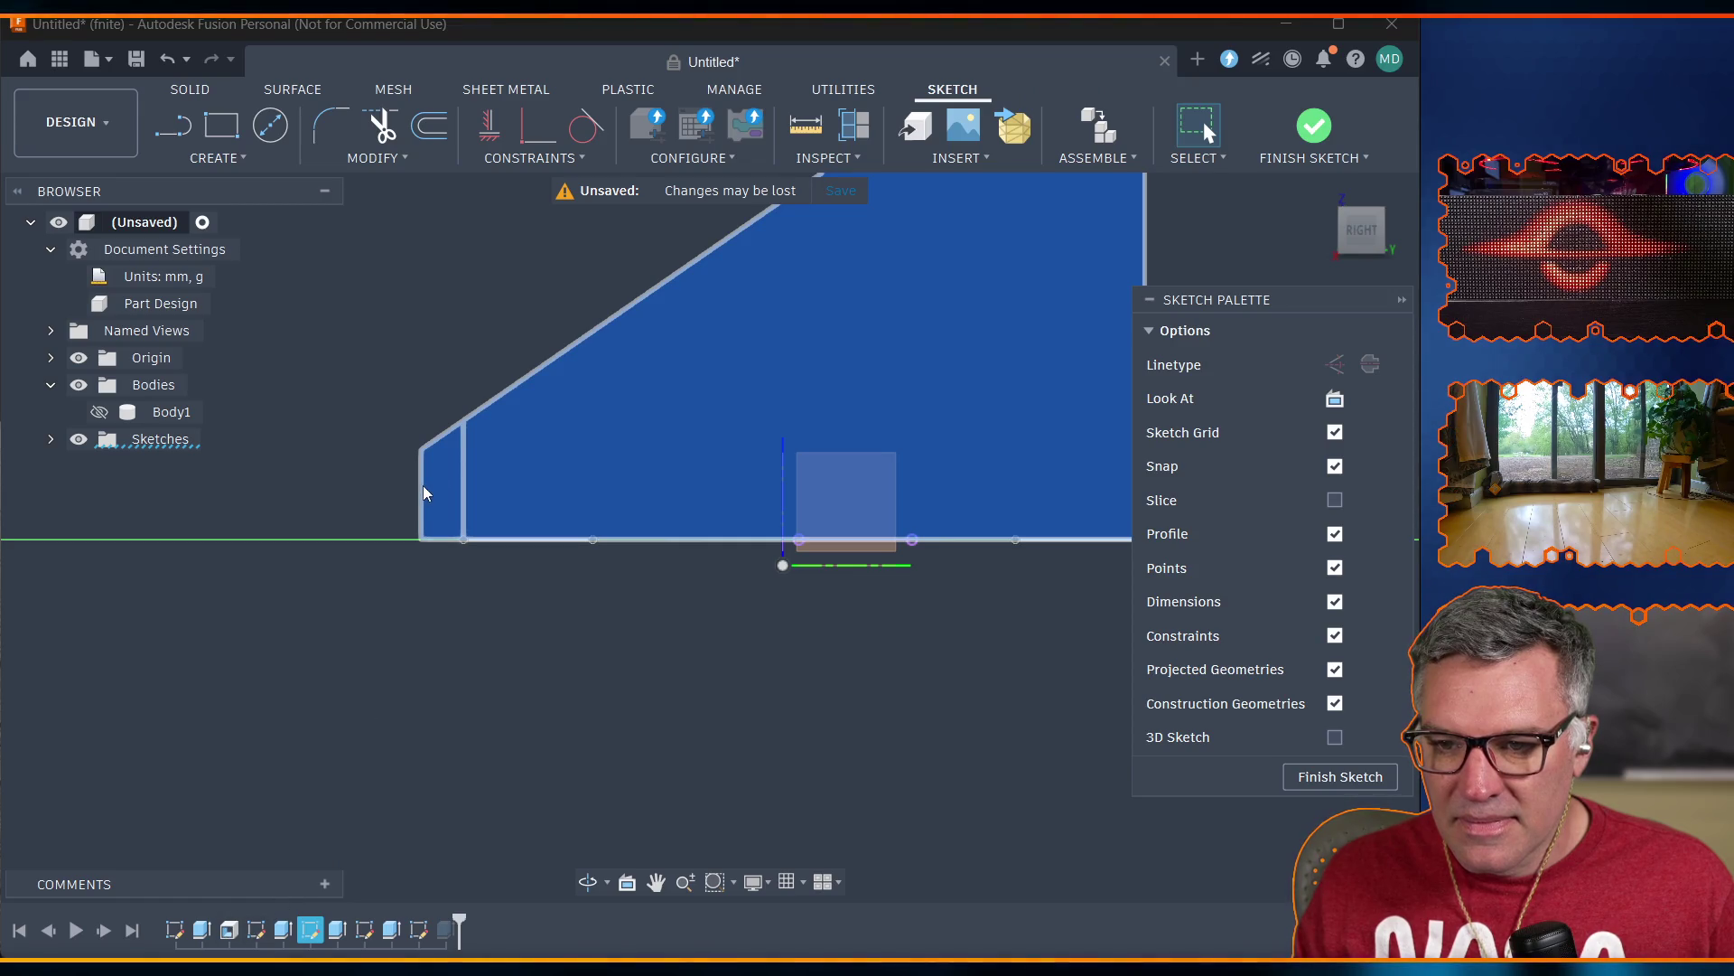
scroll(456, 488, "up", 5)
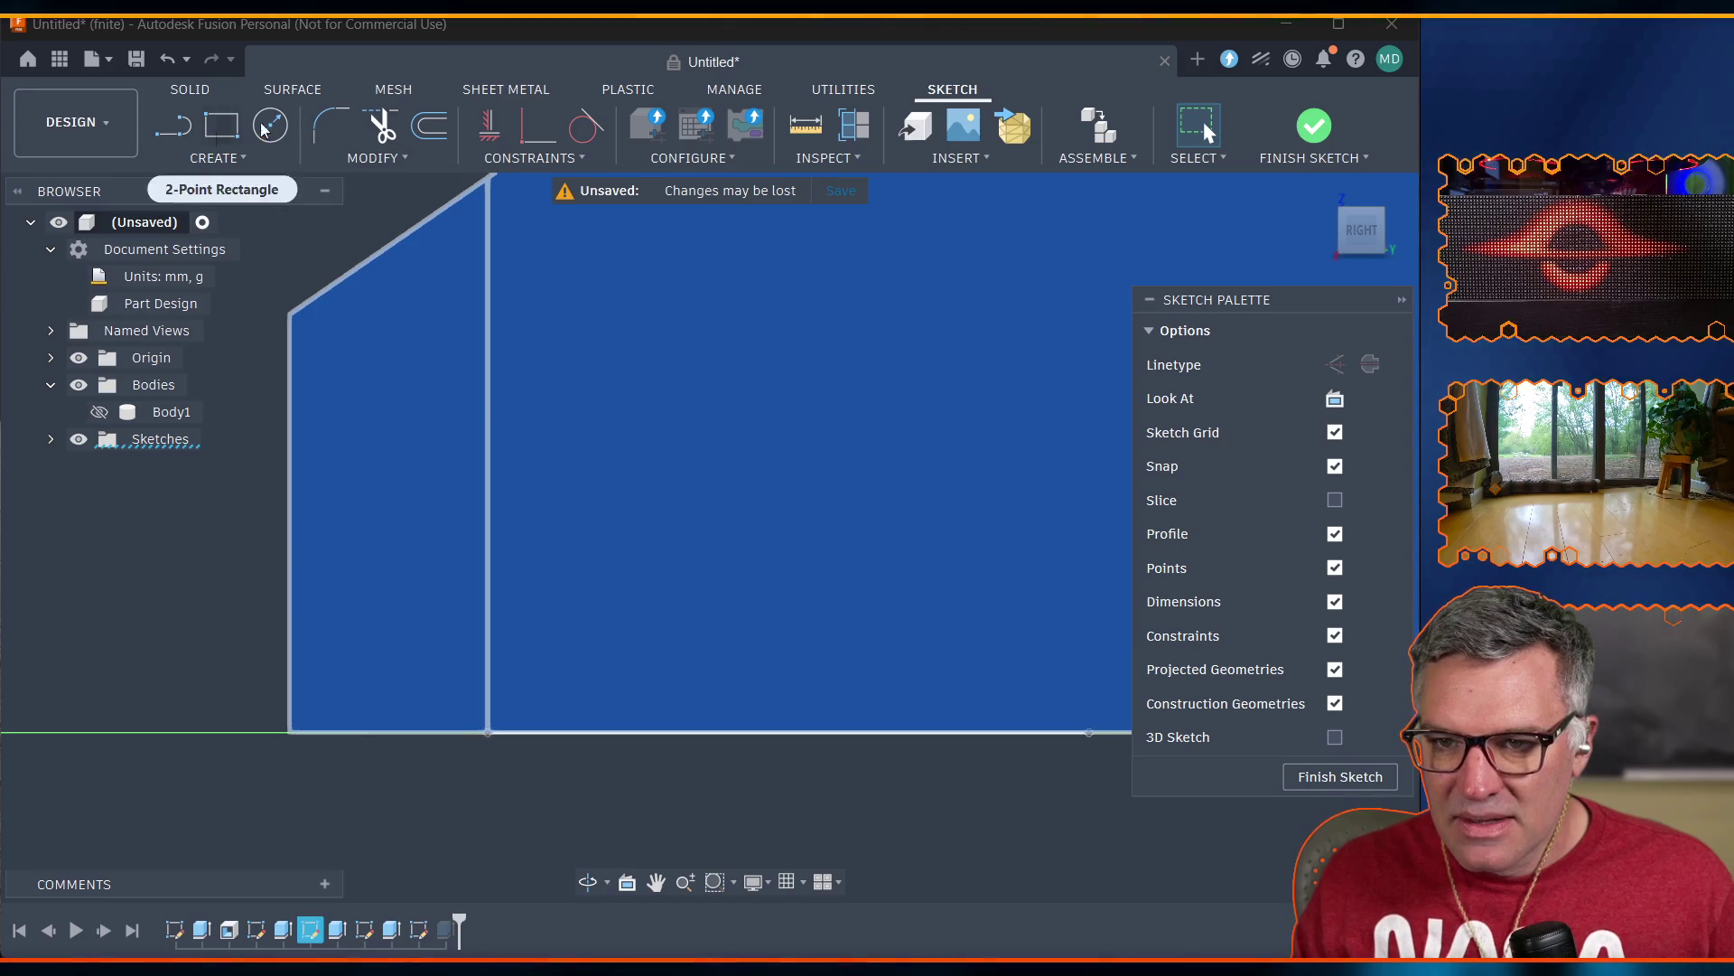
left_click(824, 158)
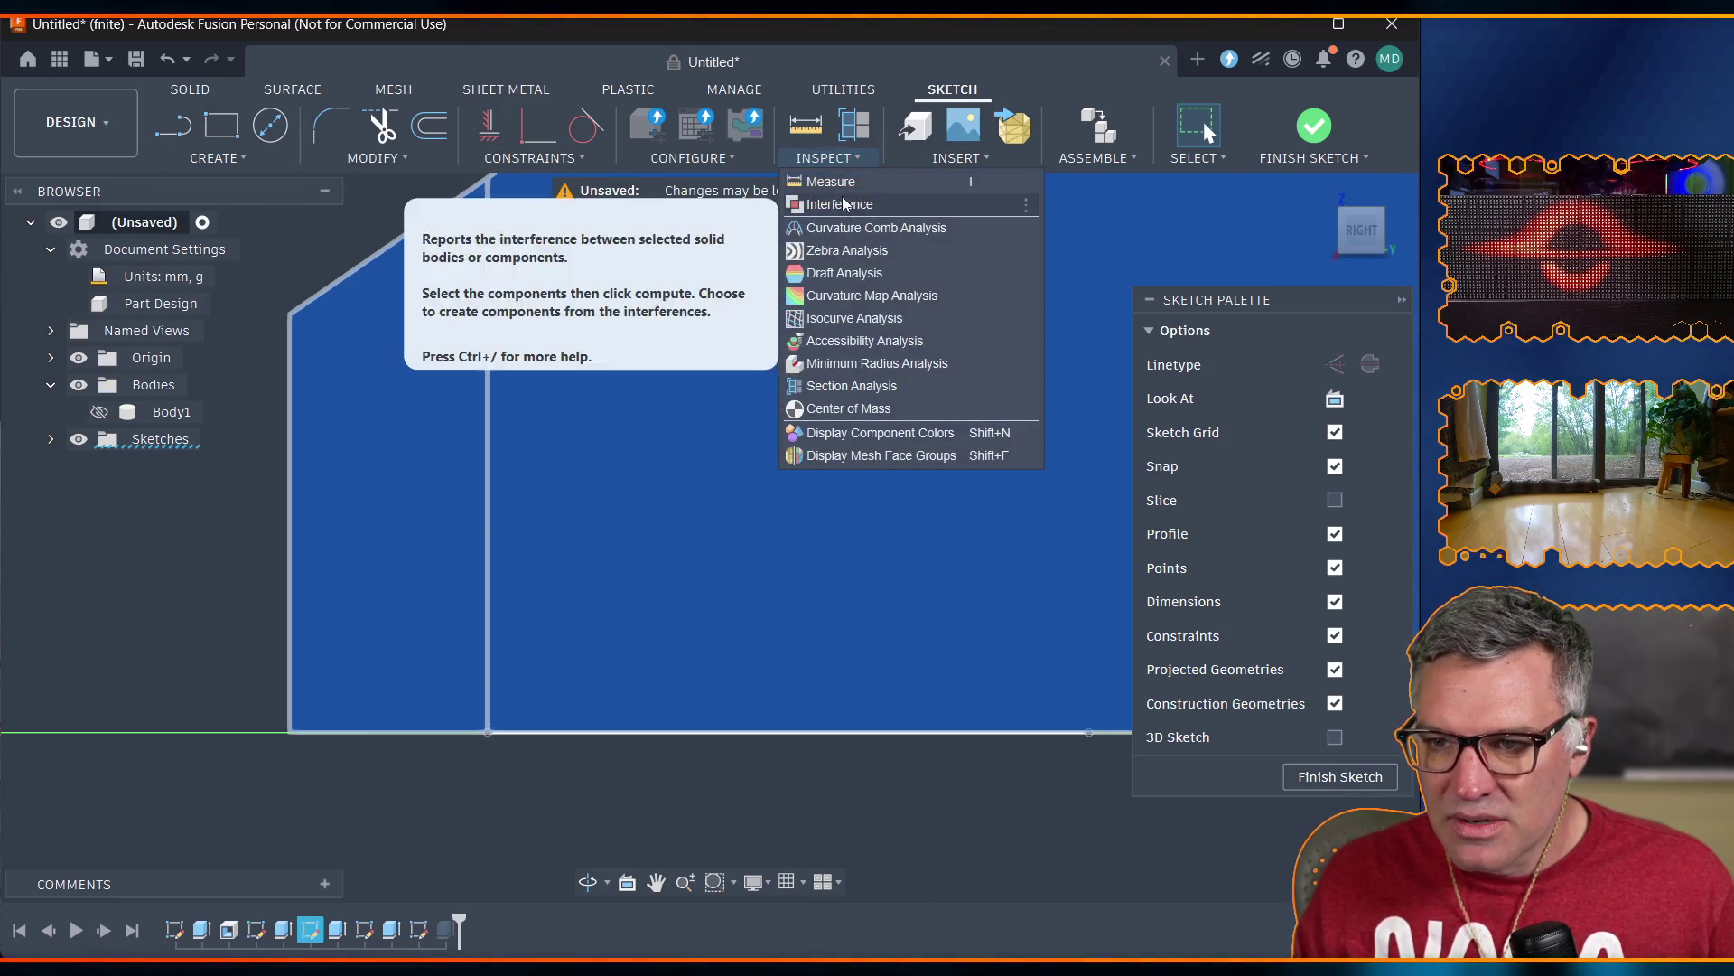
left_click(817, 206)
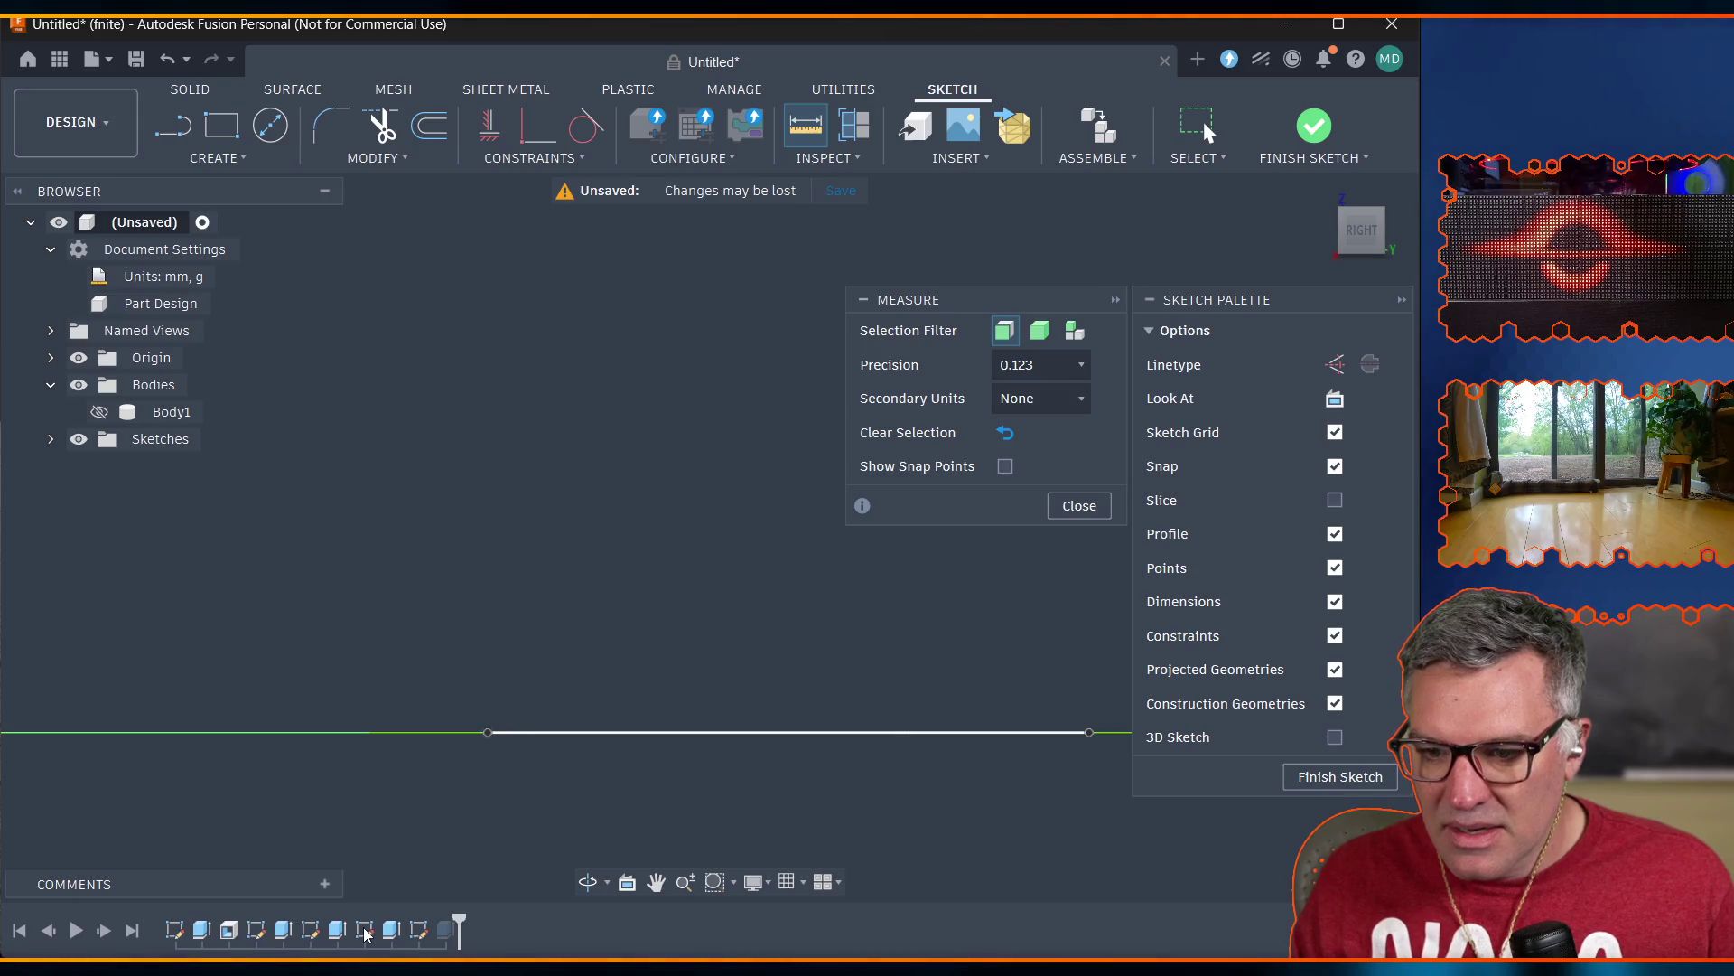
key("Escape")
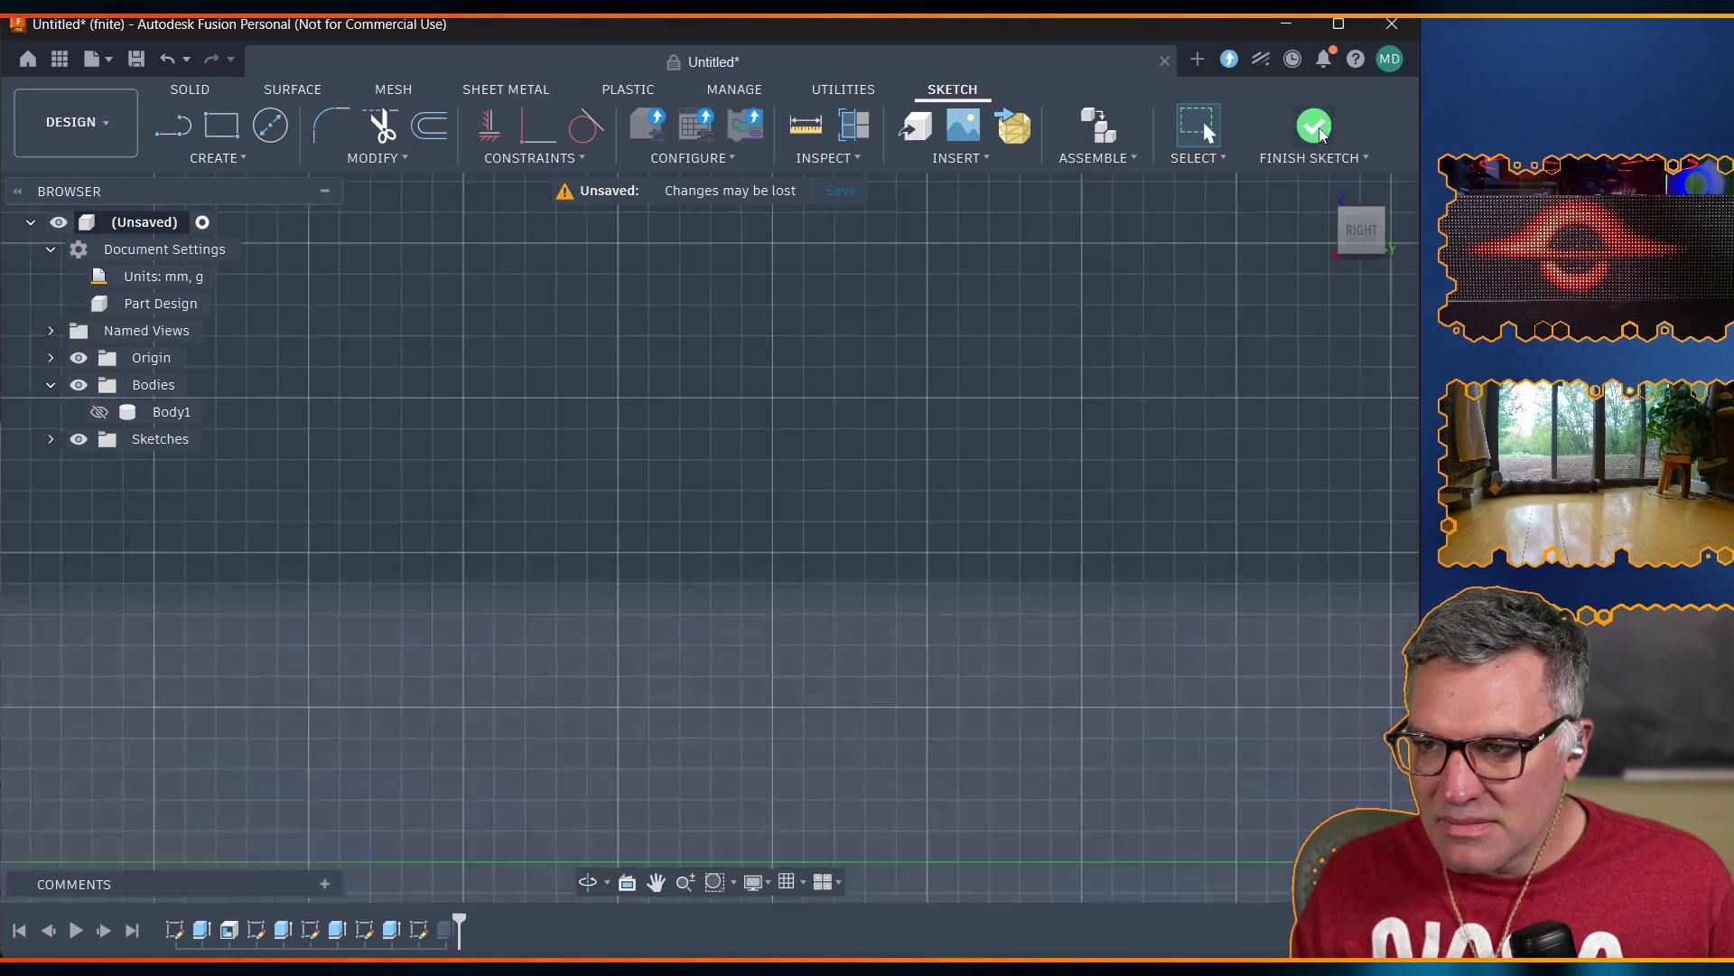
Finish the sketch, make Body1 visible again, and zoom in and out to inspect the body.
left_click(1314, 125)
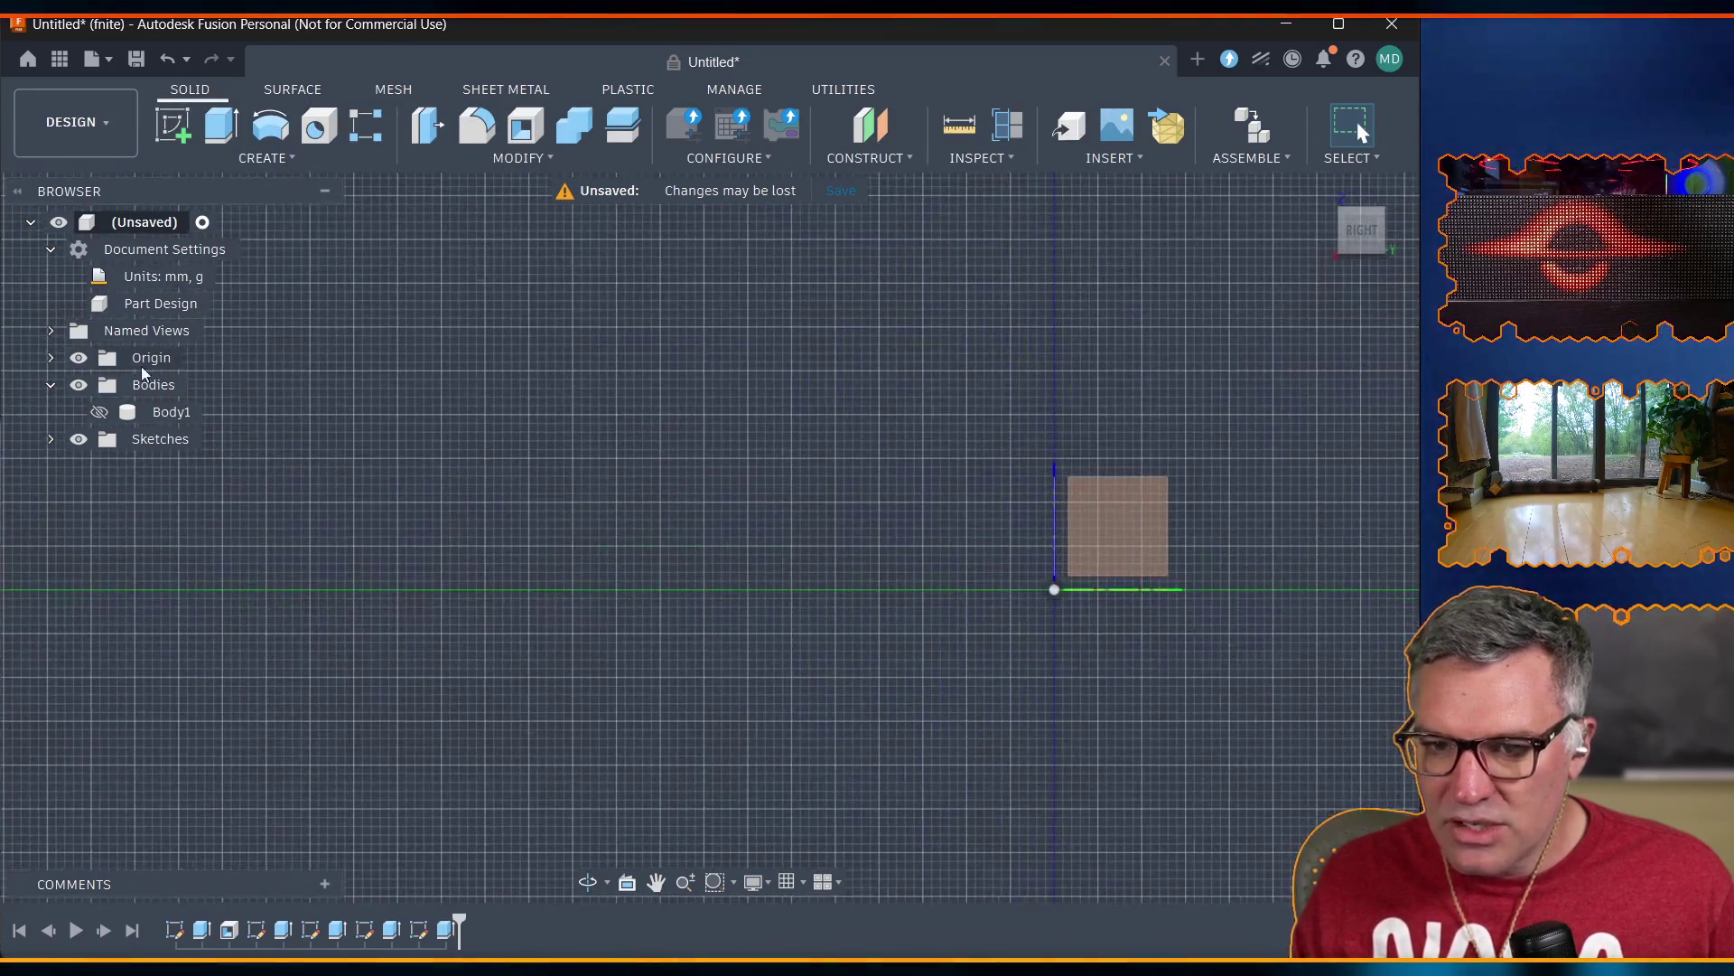
left_click(100, 412)
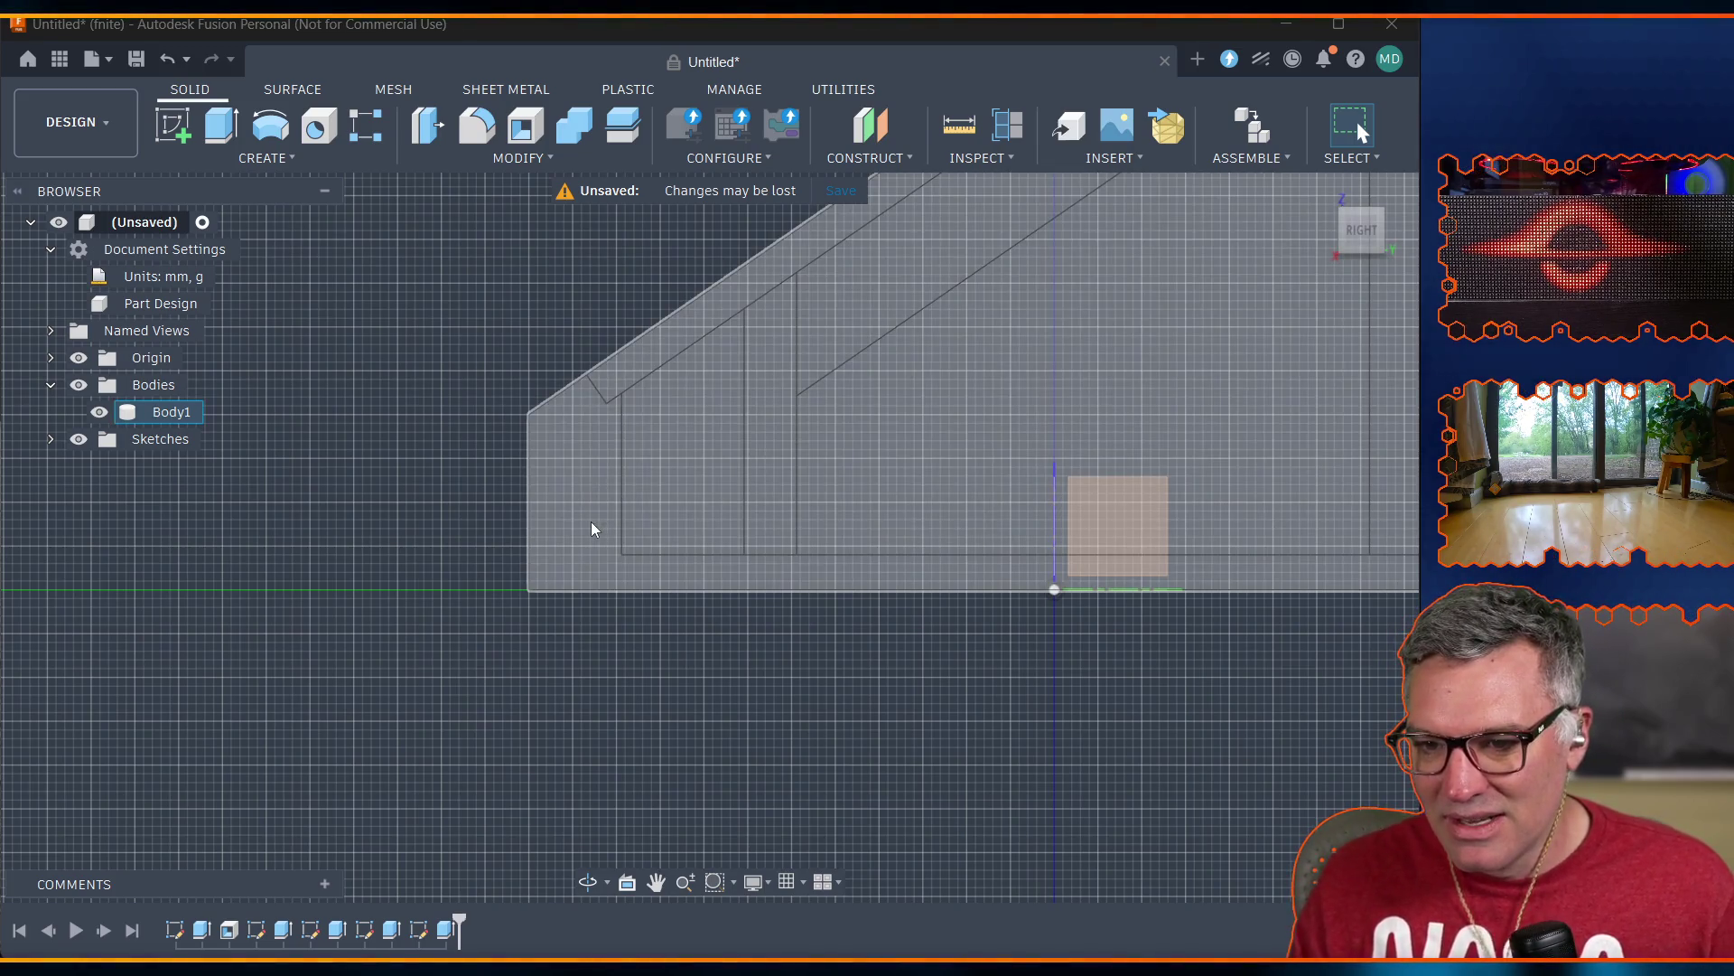
scroll(593, 518, "up", 5)
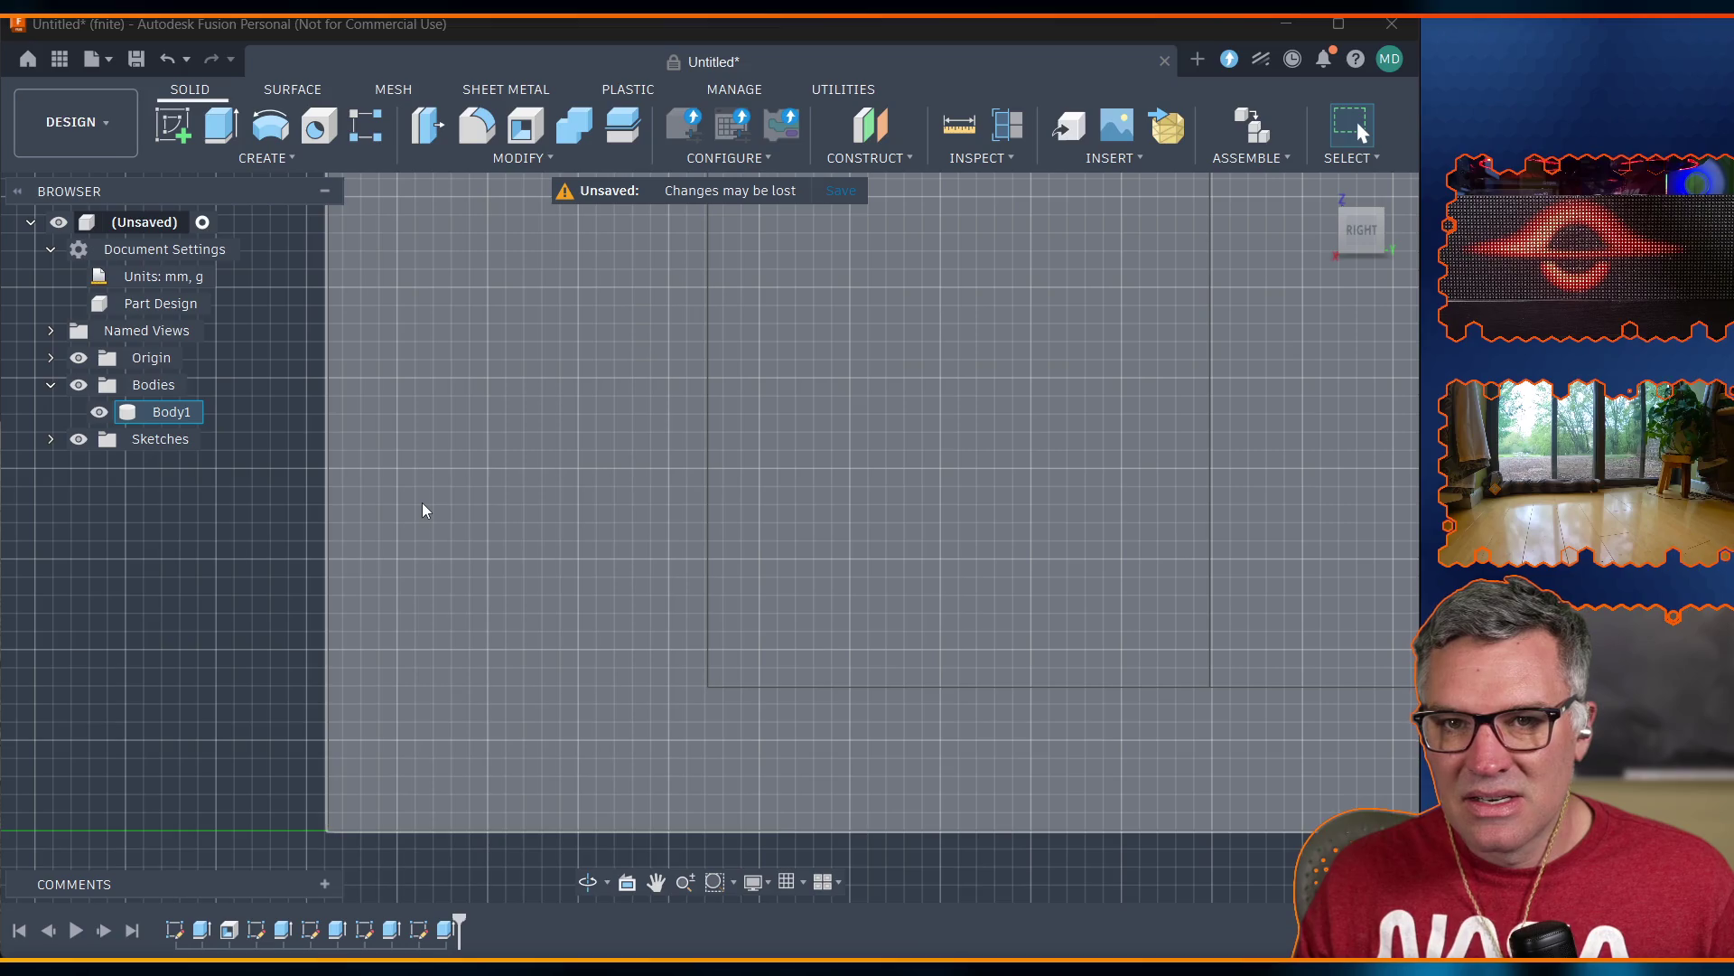
scroll(421, 503, "down", 5)
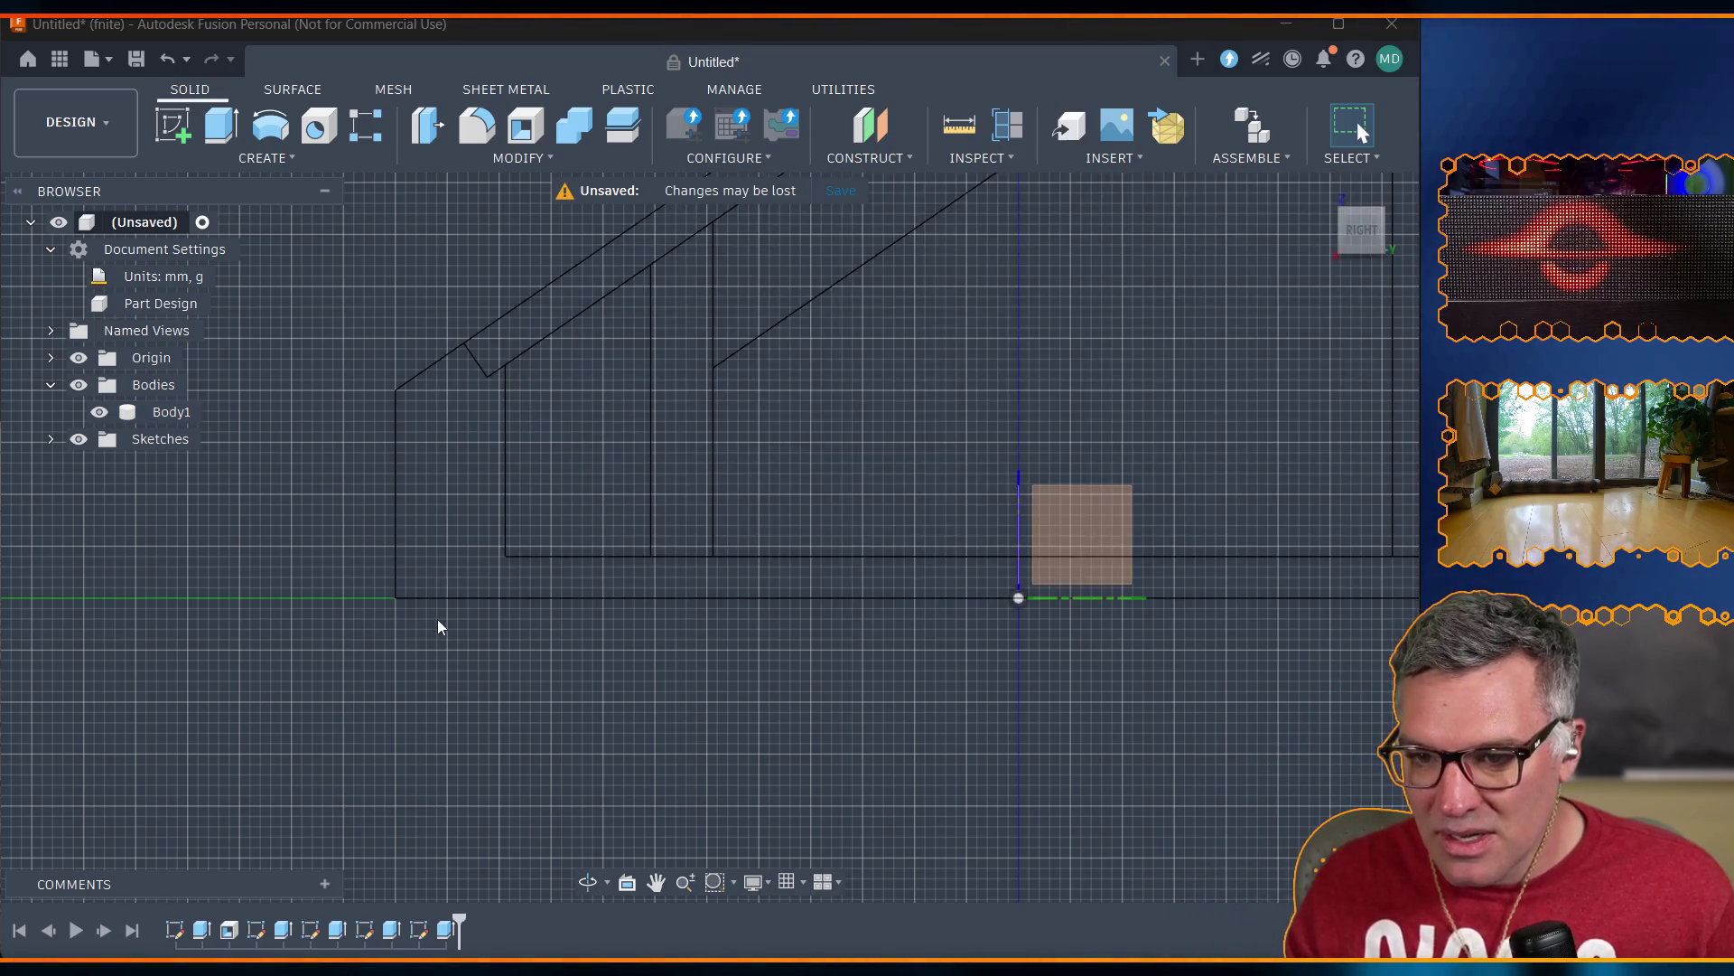
scroll(436, 562, "up", 5)
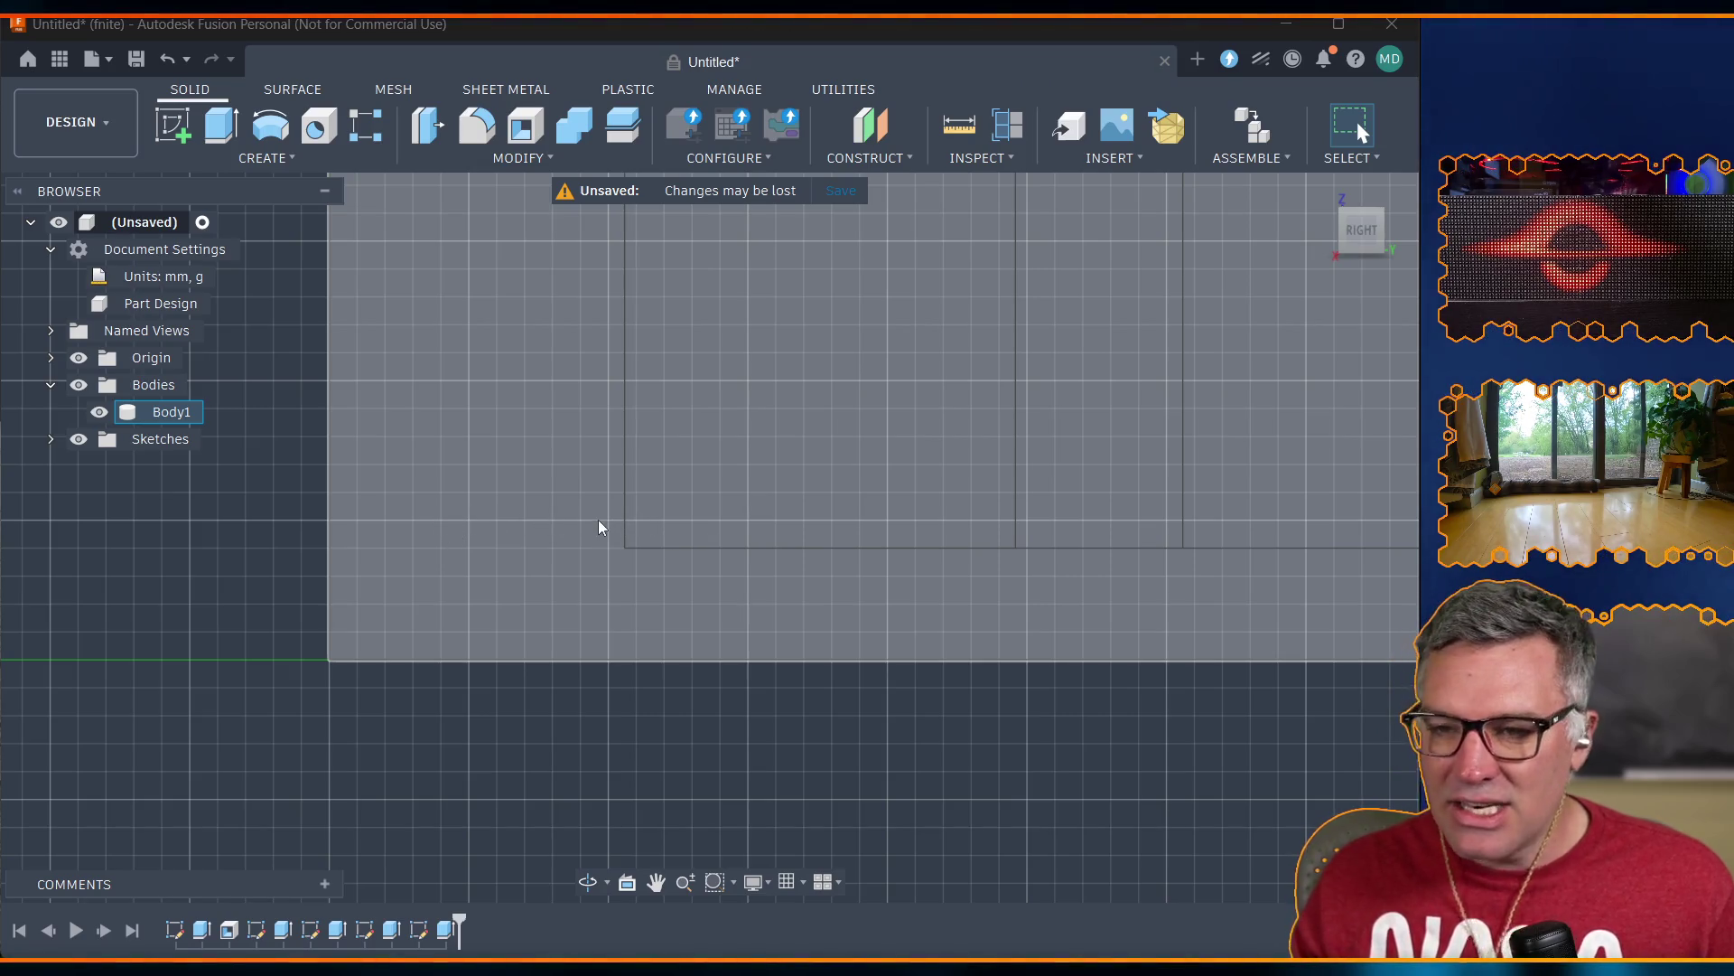
scroll(655, 463, "down", 5)
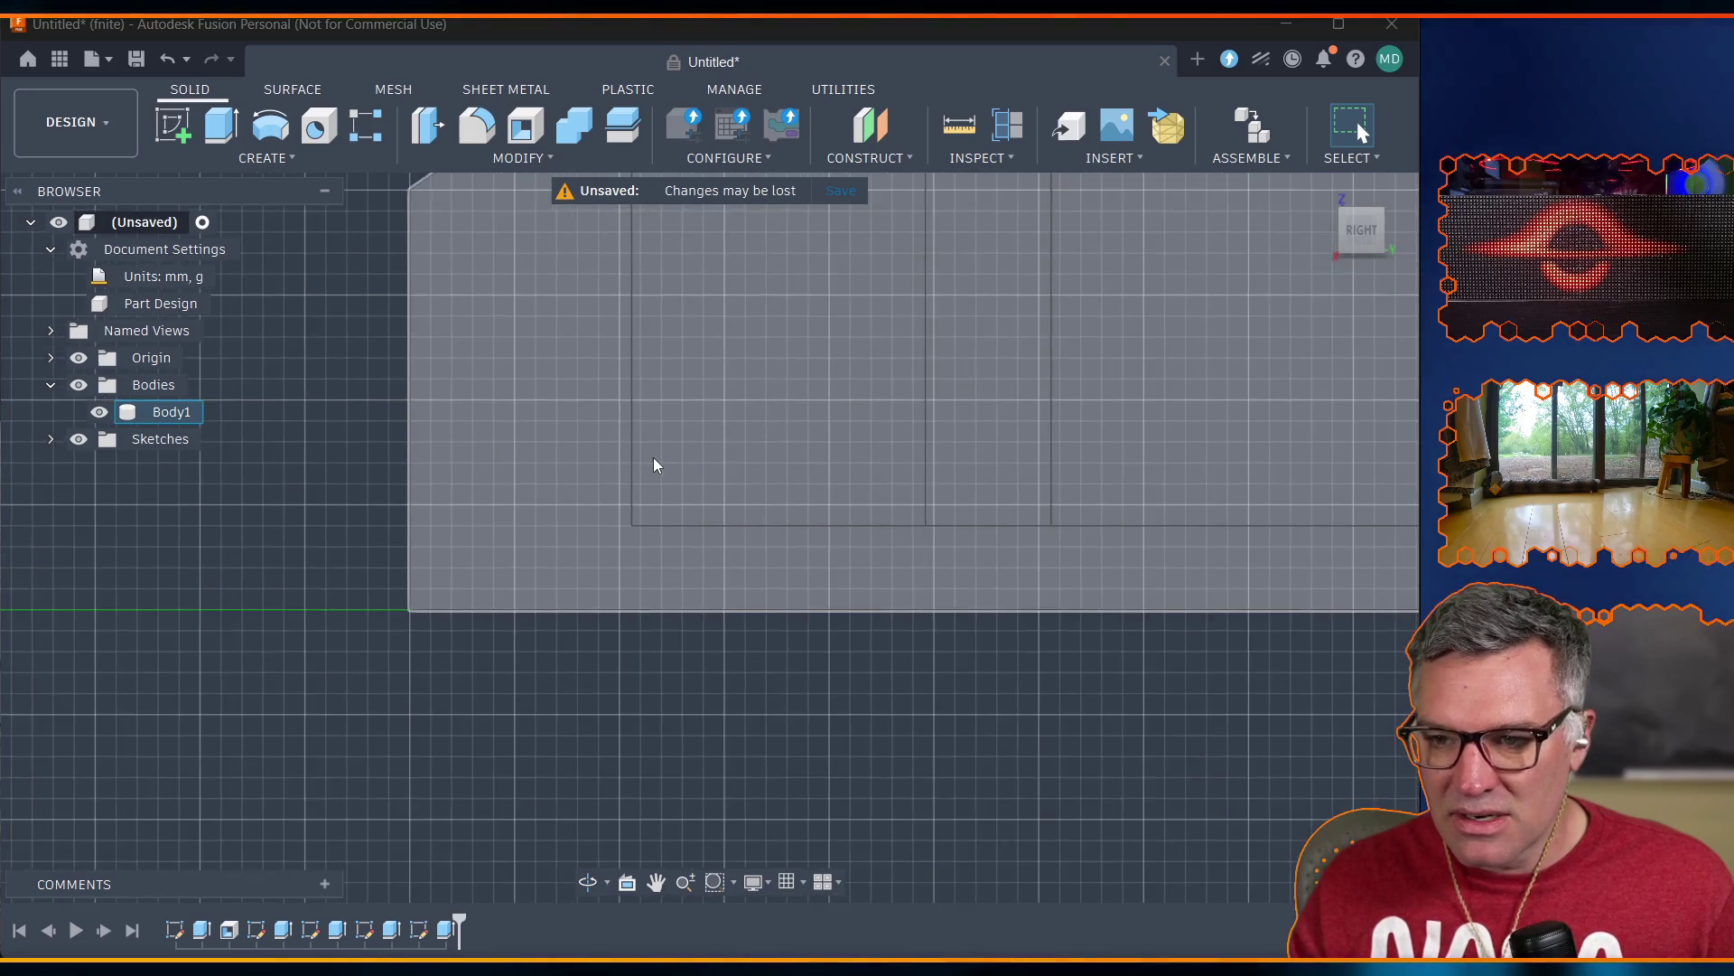
scroll(752, 431, "down", 2)
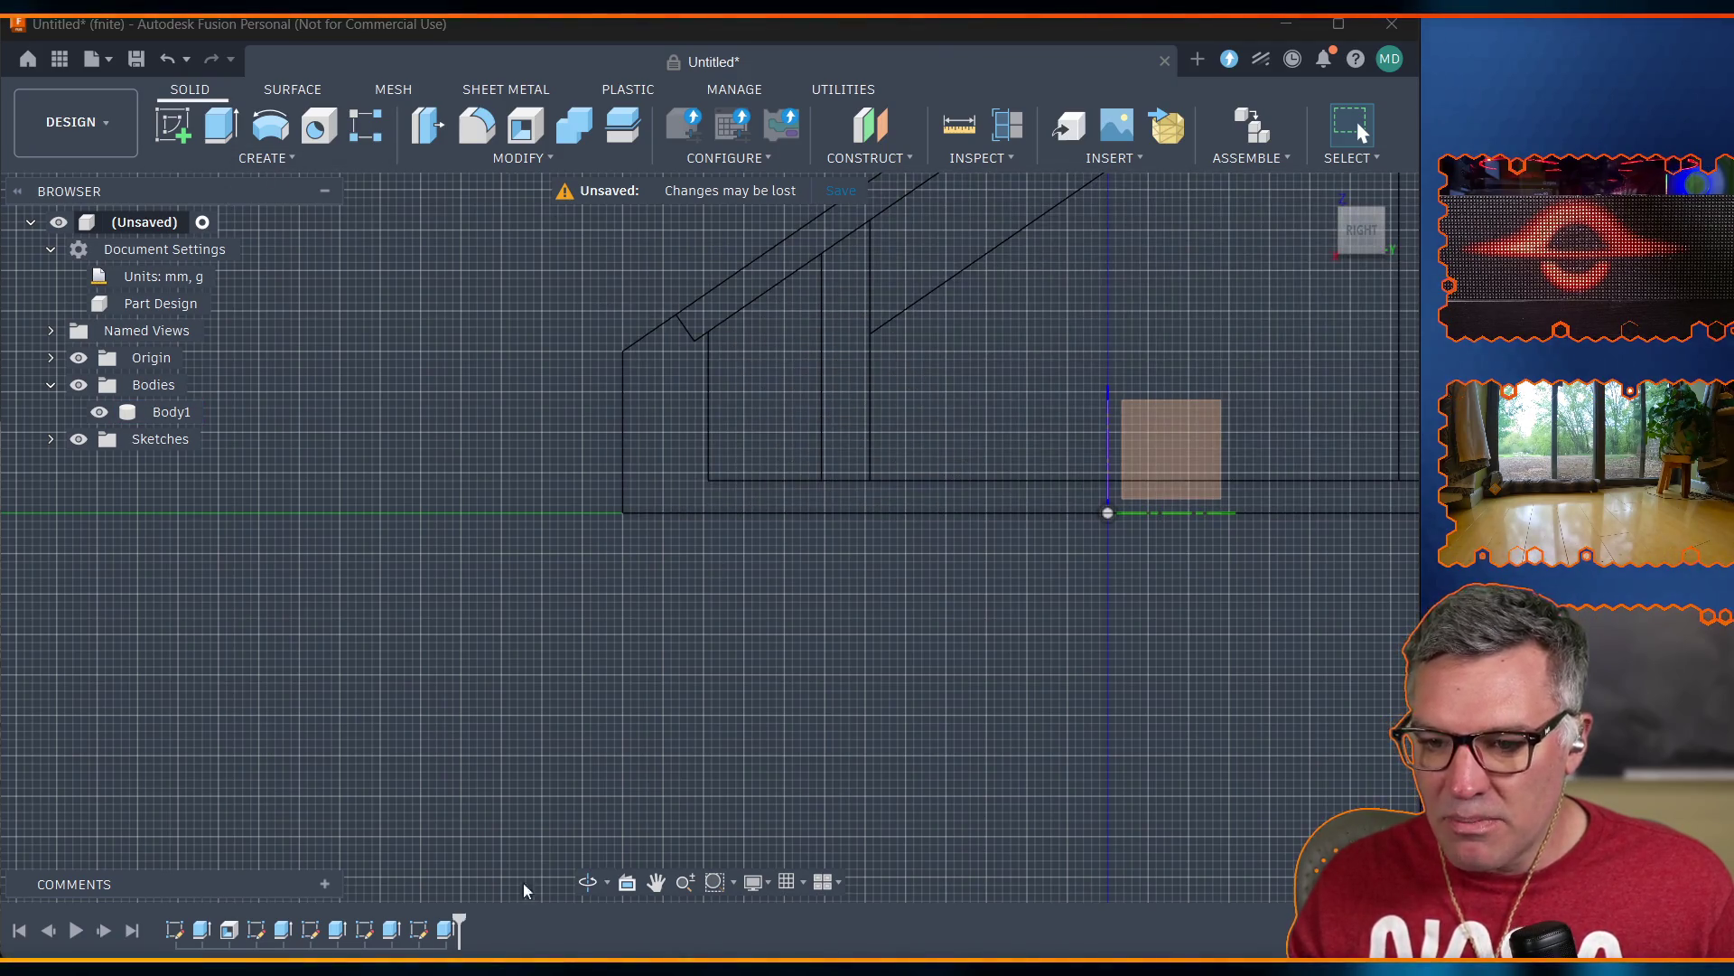
Change the corner column's 20.00 side to case_corner_col_size - case_wall_thickness (16 mm) and finish the sketch.
double_click(418, 933)
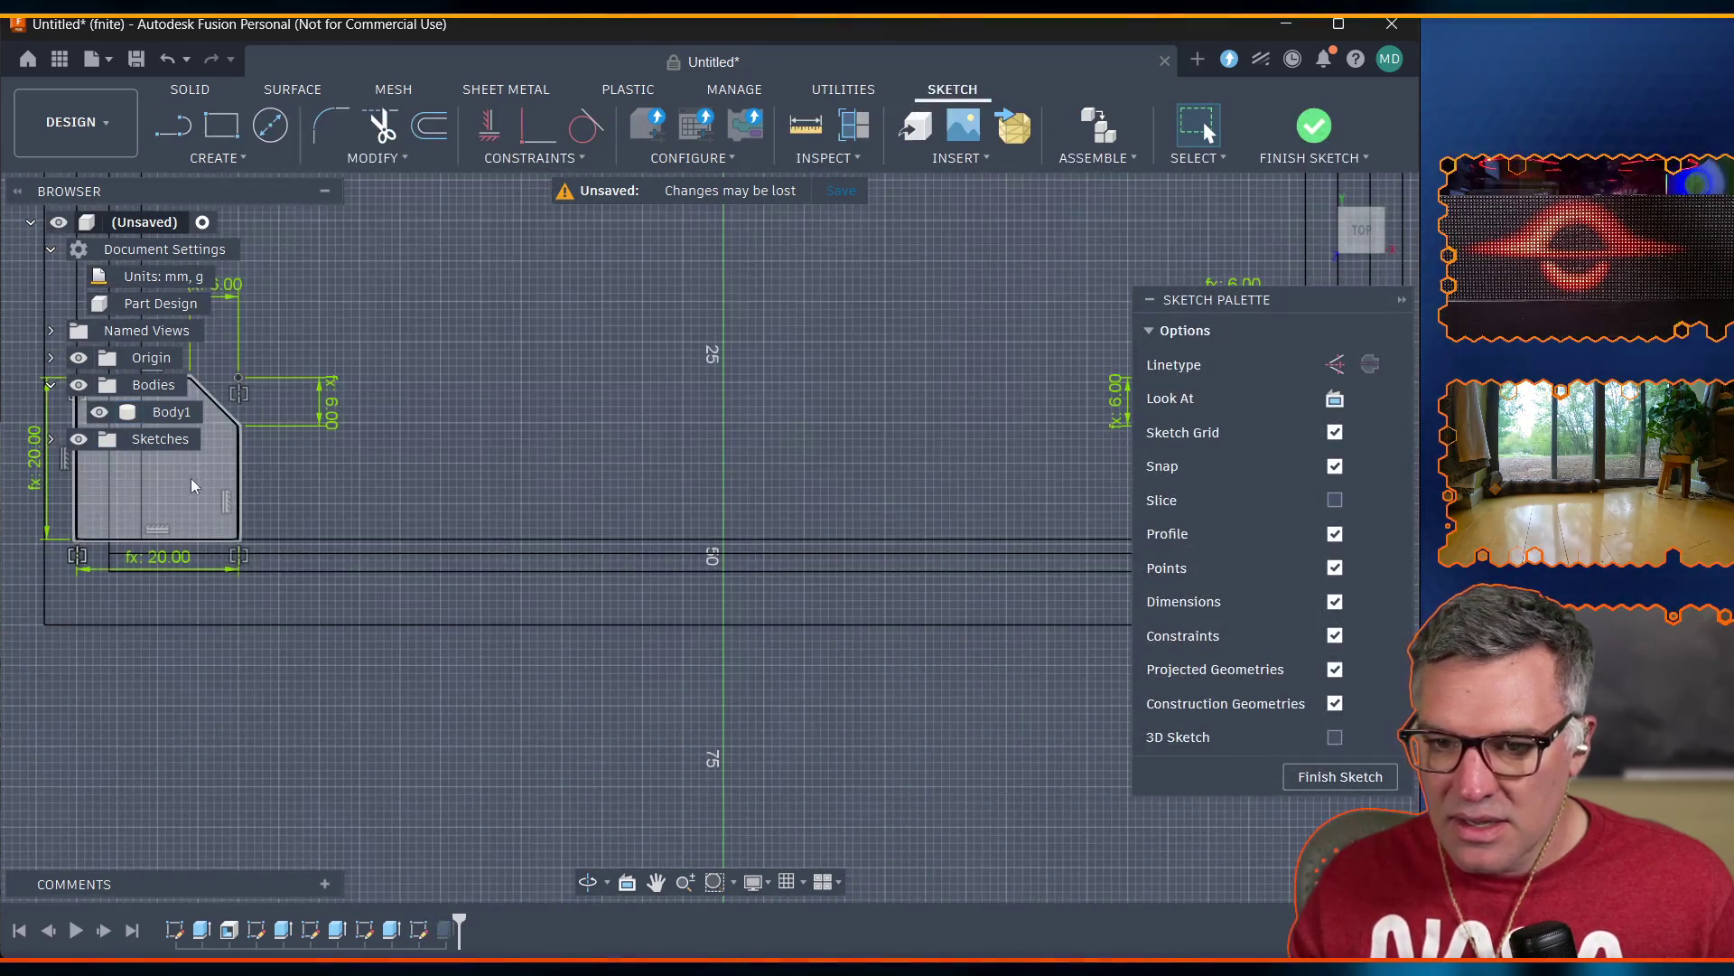
left_click(31, 467)
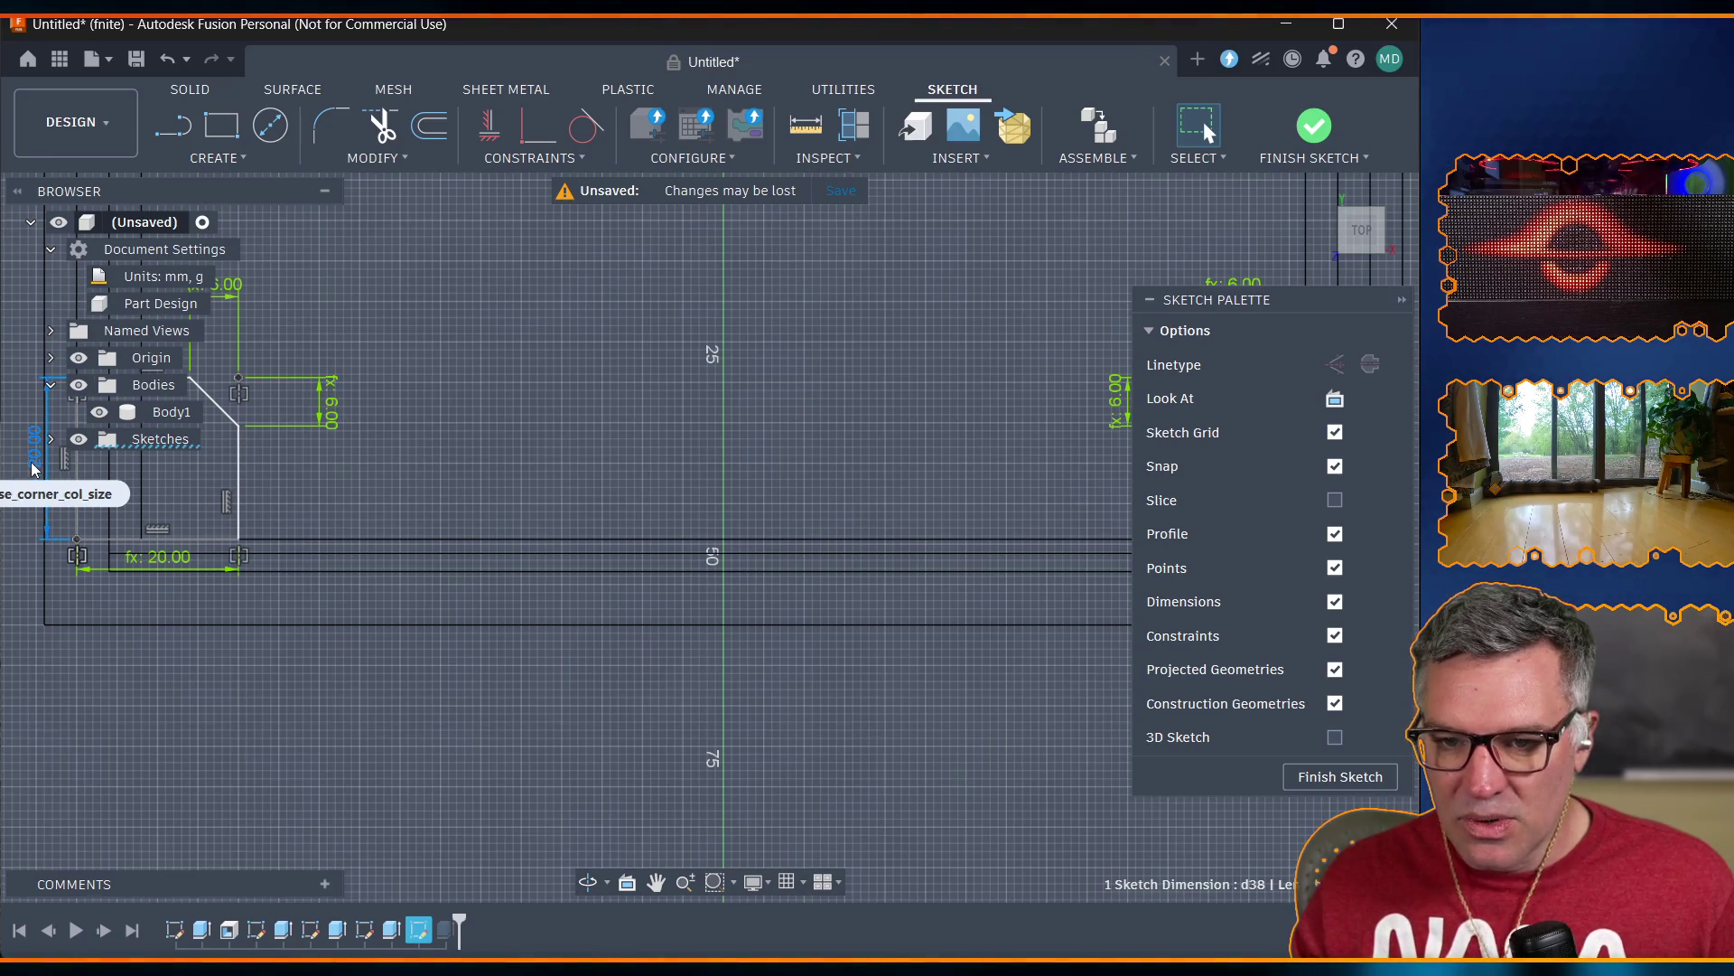
double_click(31, 467)
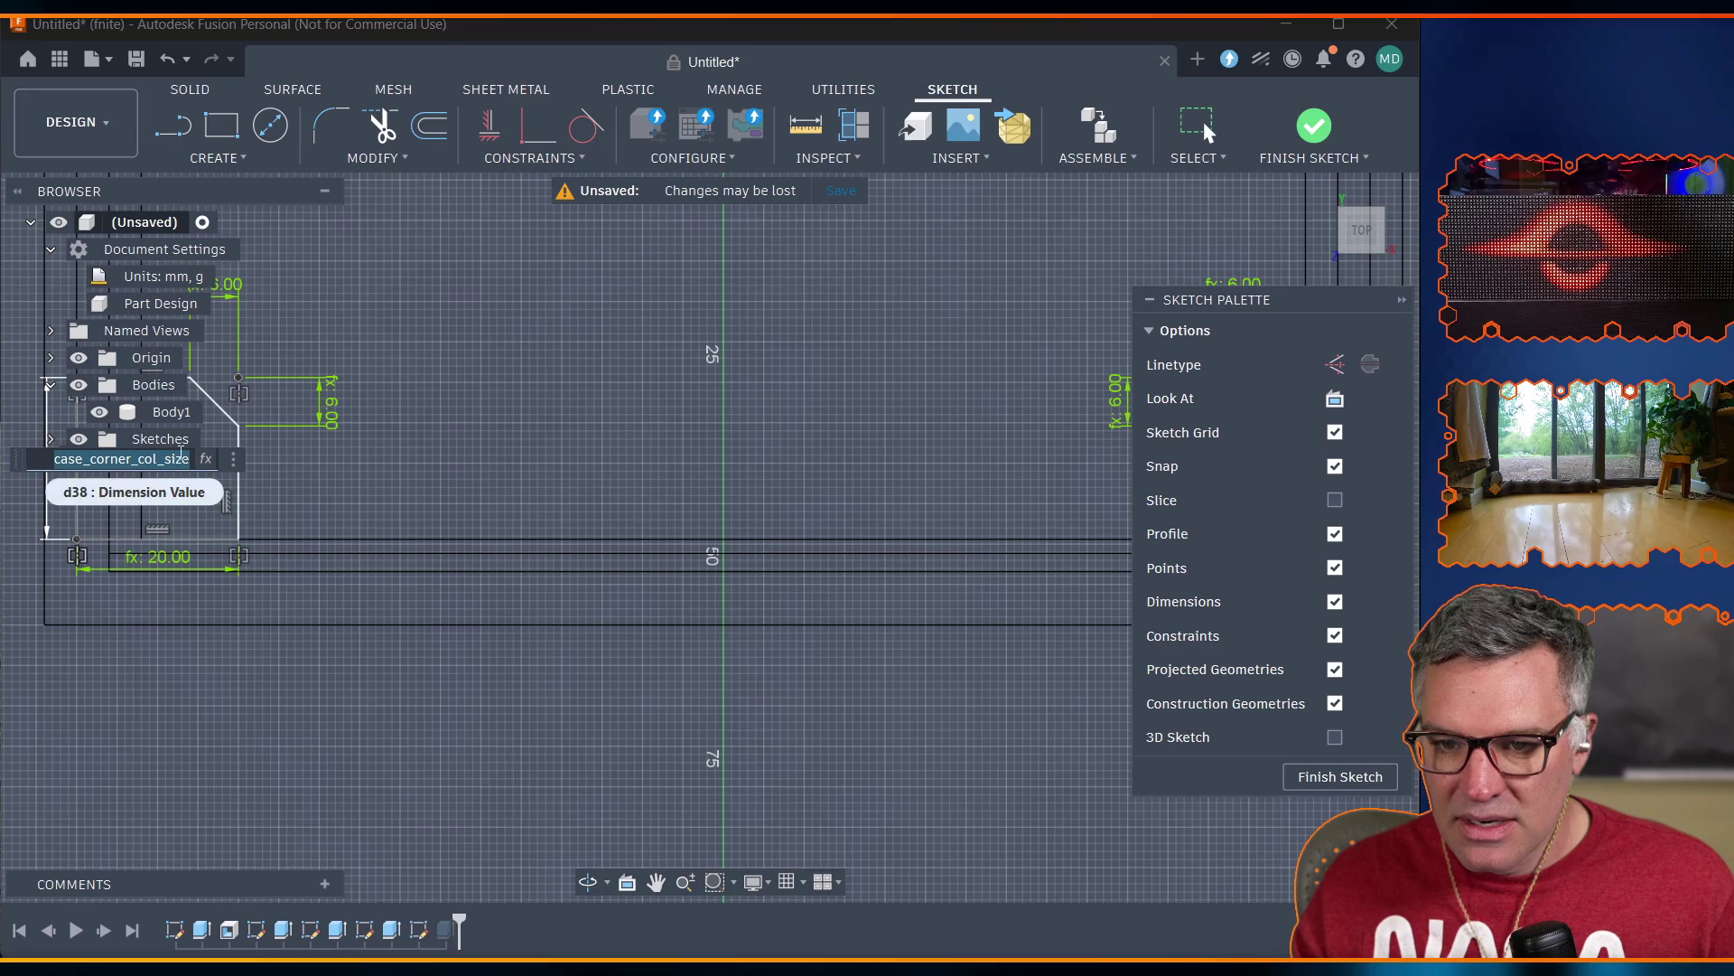
left_click(189, 461)
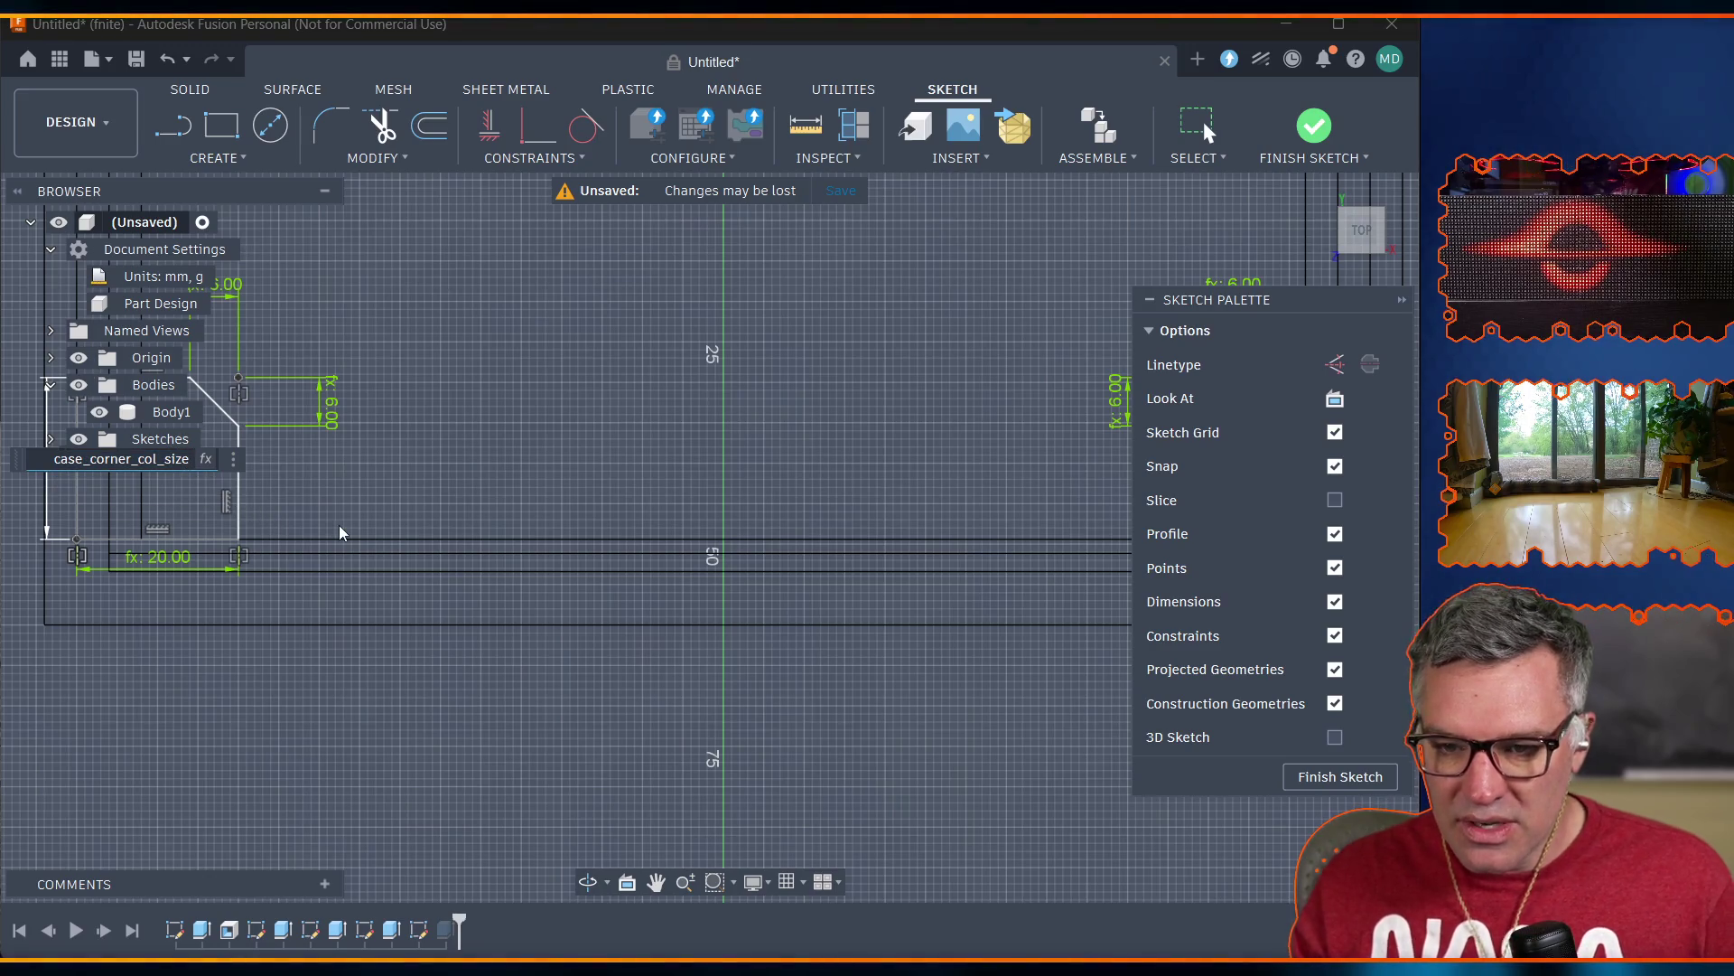
type(" -")
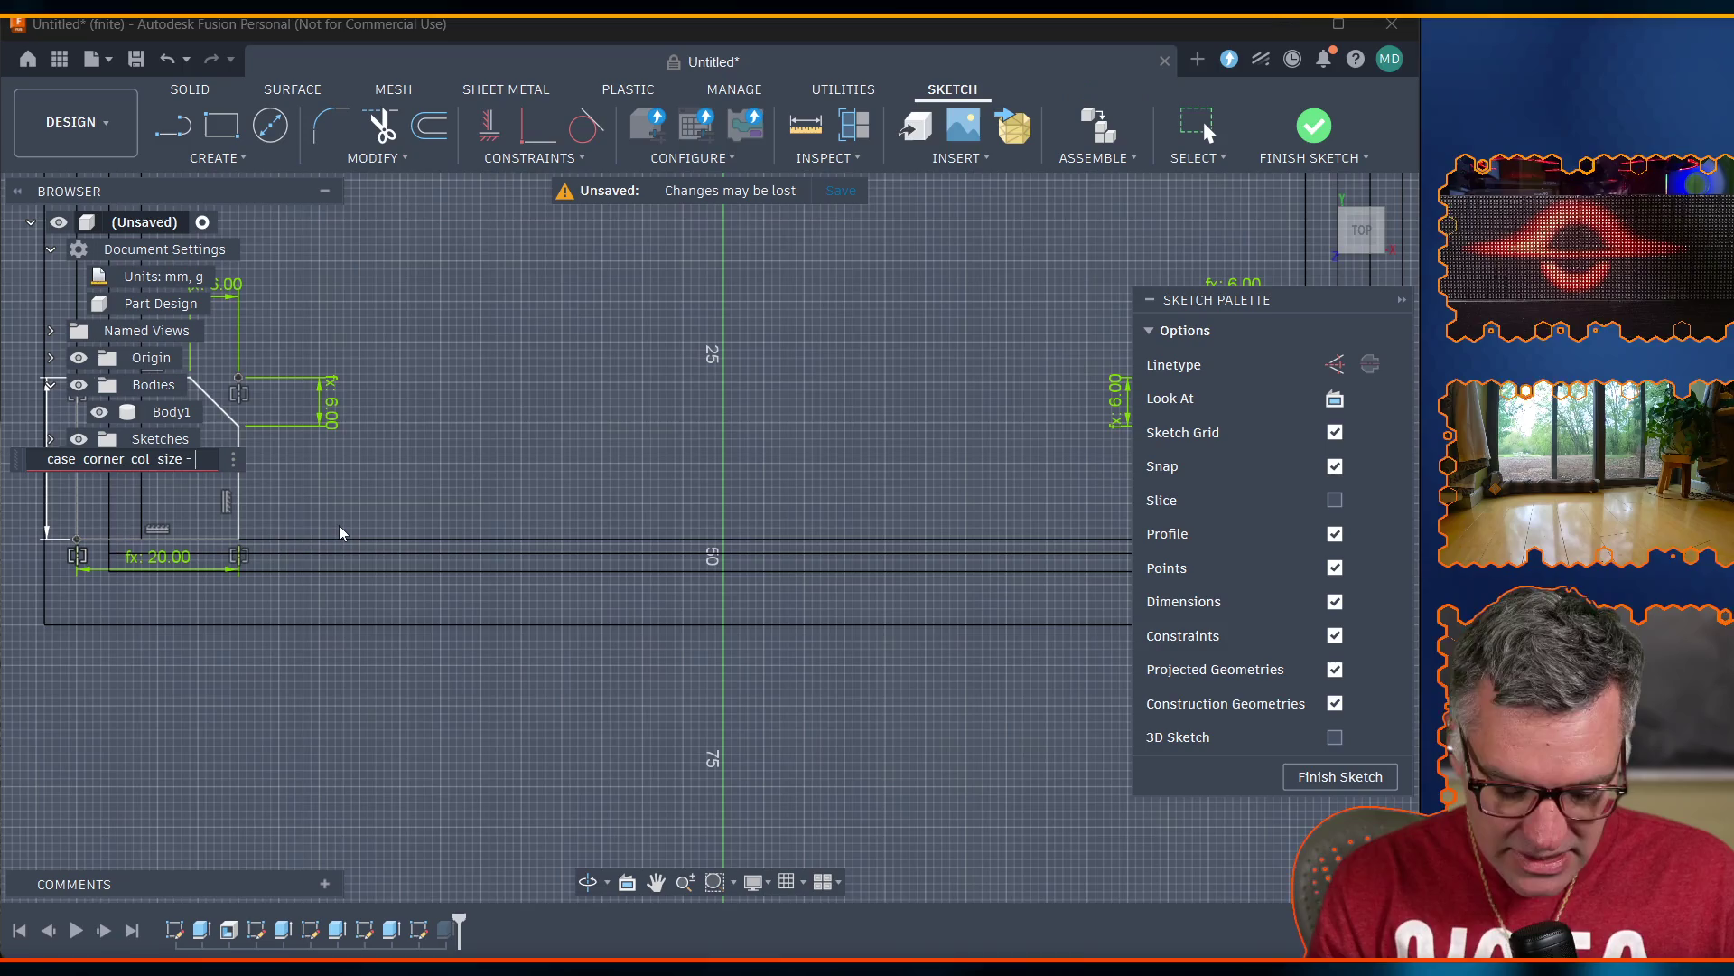
type(" wall")
key("Tab")
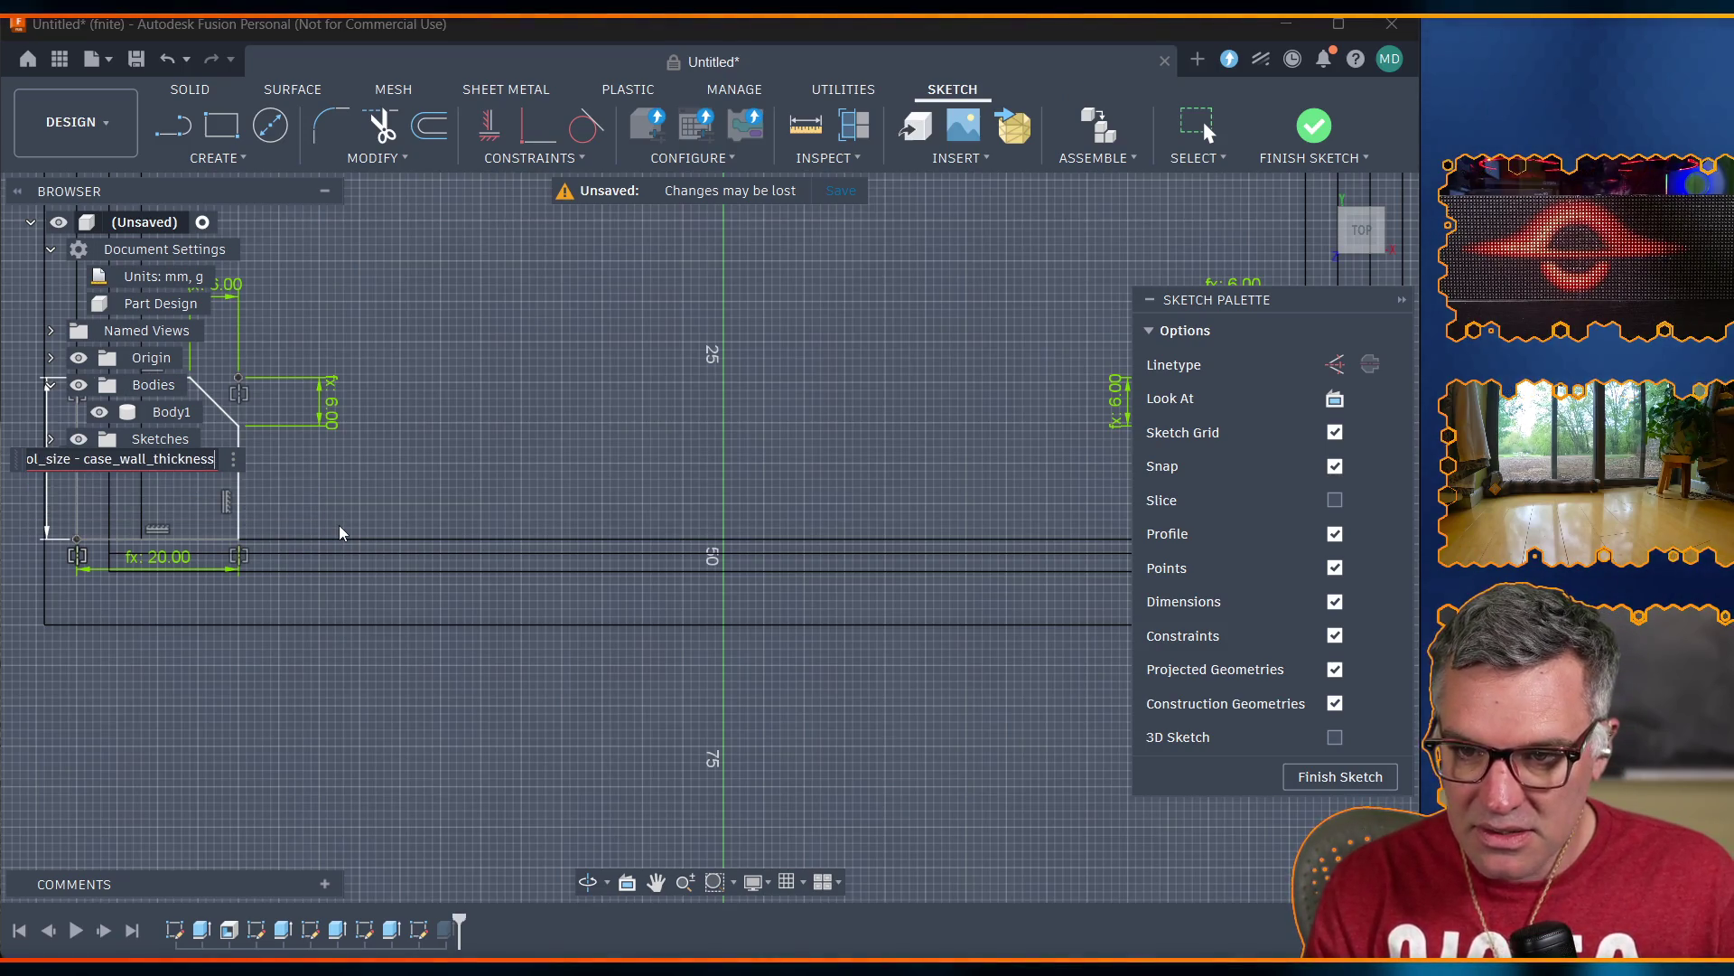
key("Return")
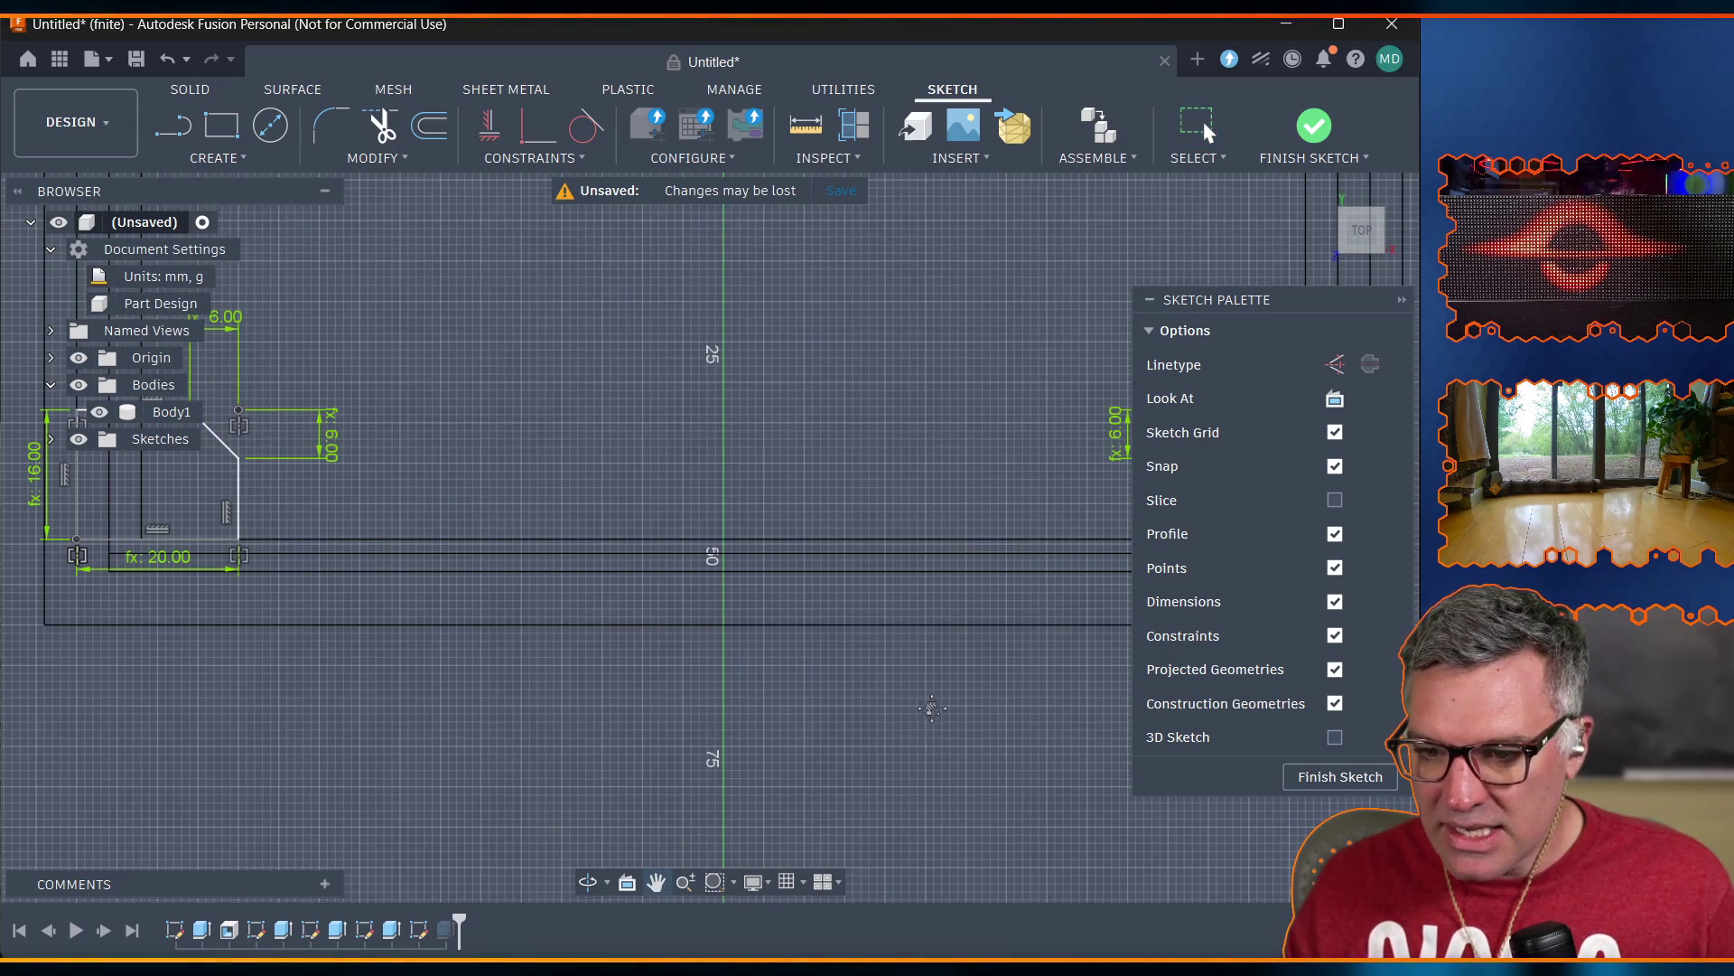
mouse_move(192, 445)
middle_mouse_down()
mouse_move(751, 448)
mouse_move(662, 457)
middle_mouse_up()
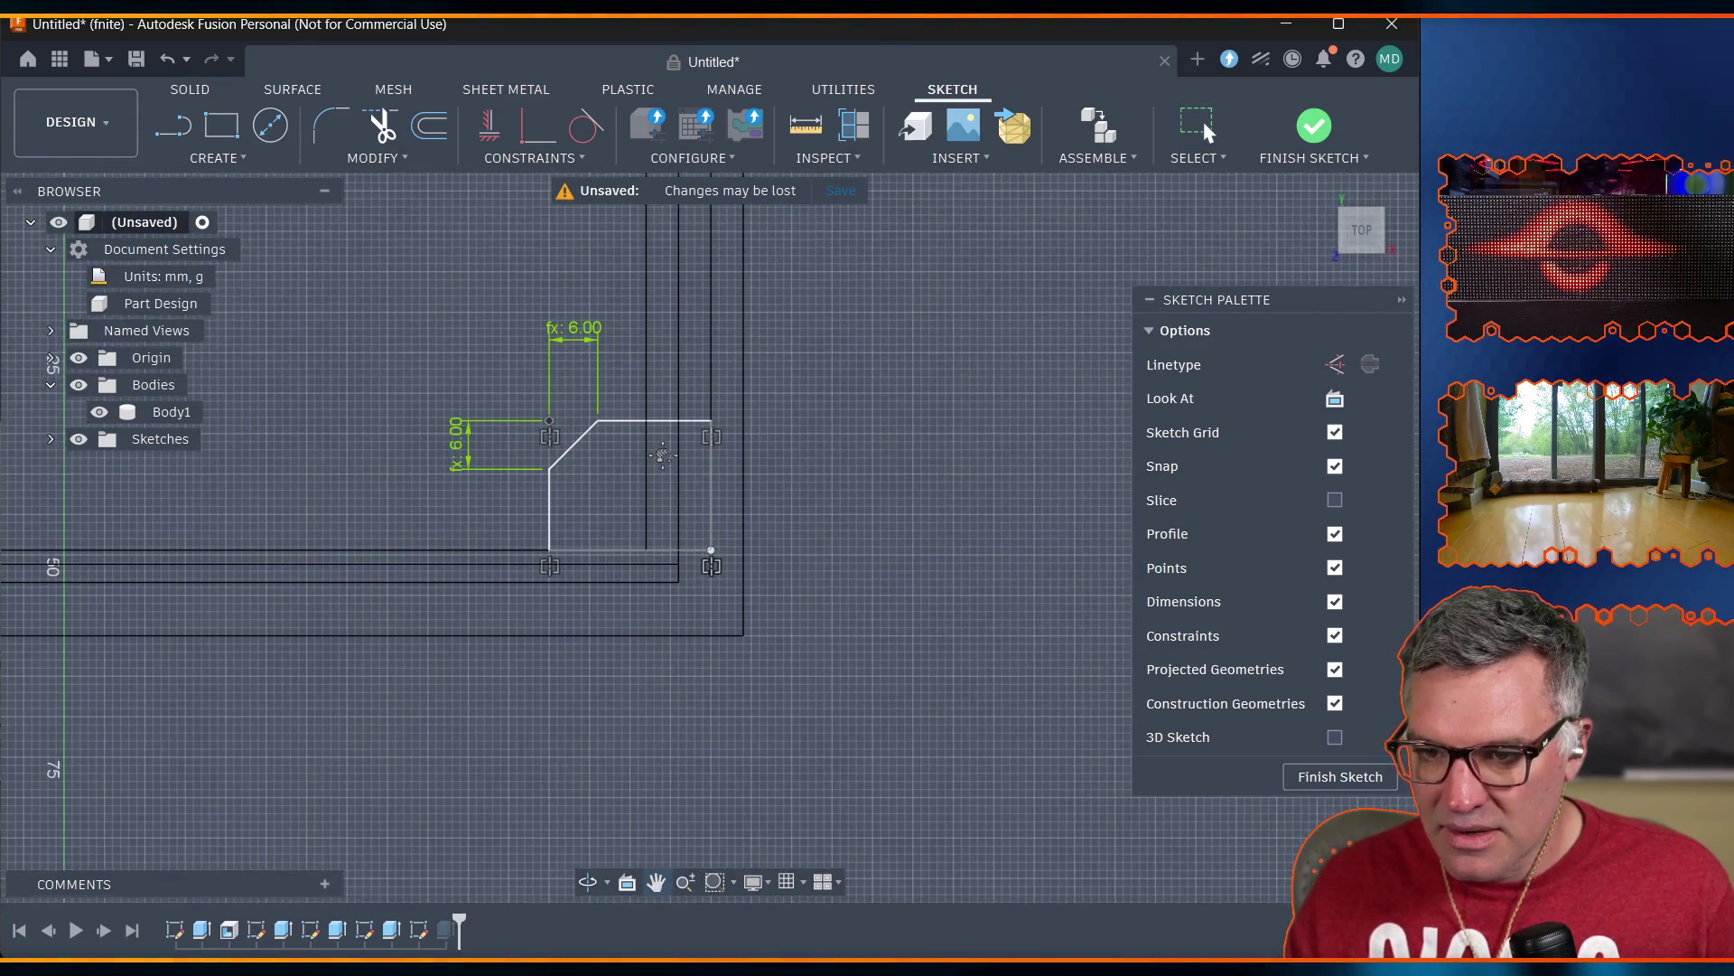
left_click(1312, 129)
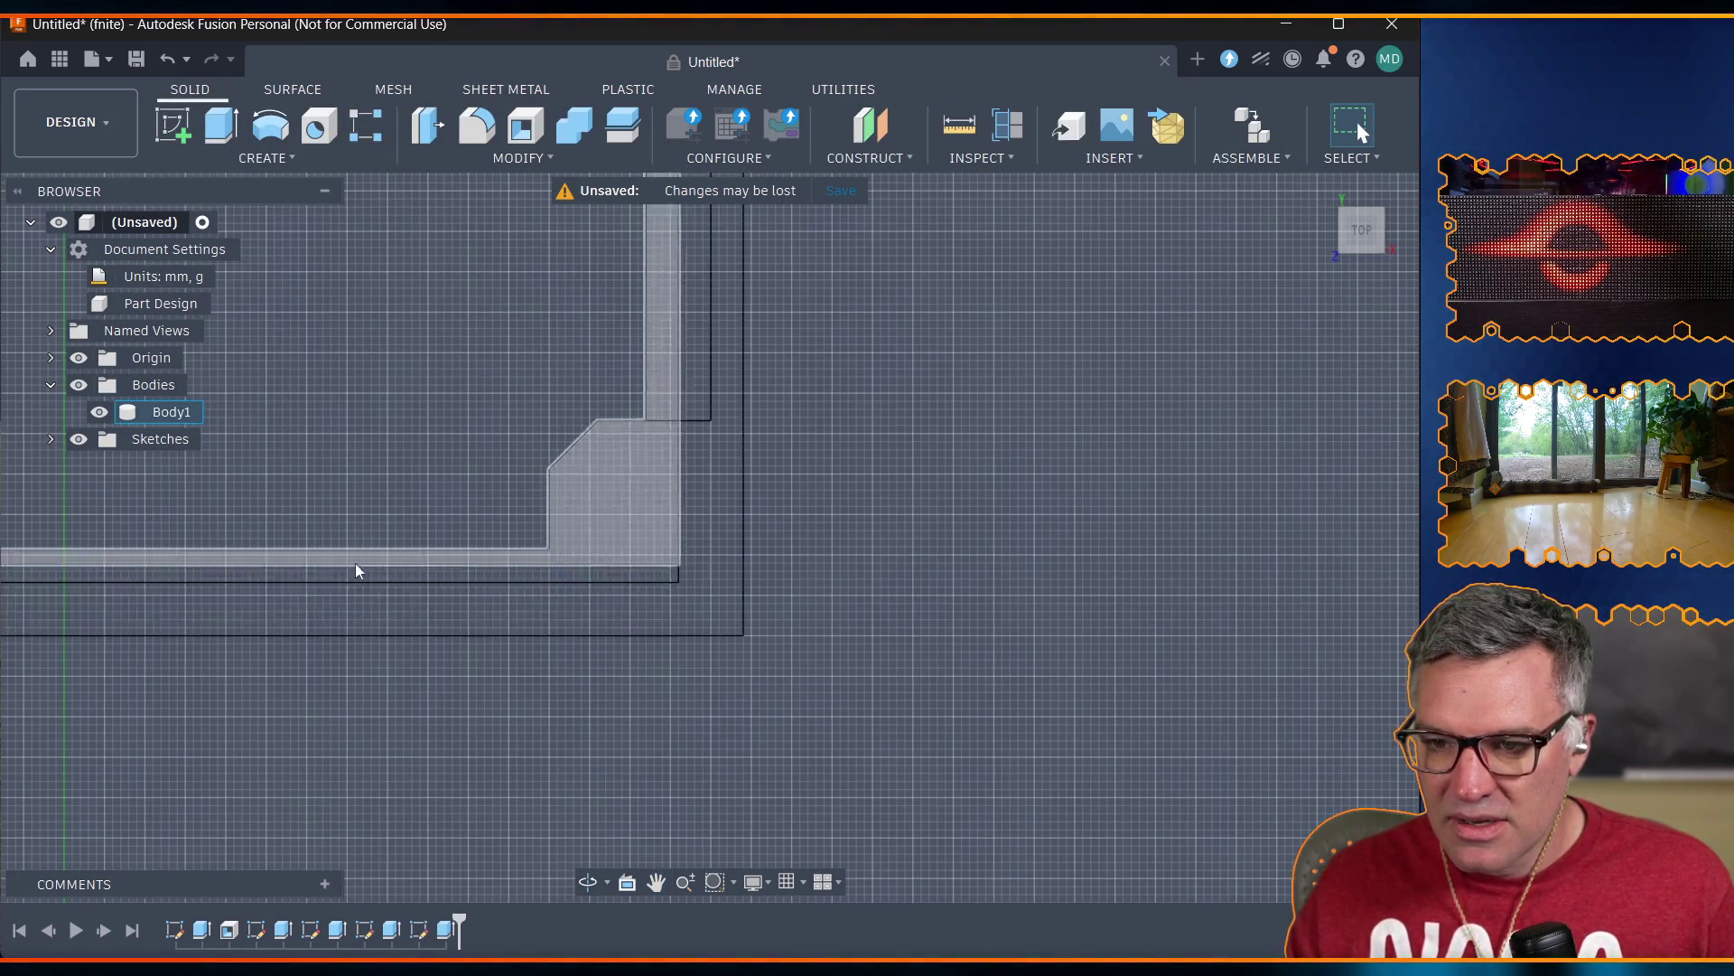
Set the visual style to Shaded and zoom to frame the case body.
left_click(766, 883)
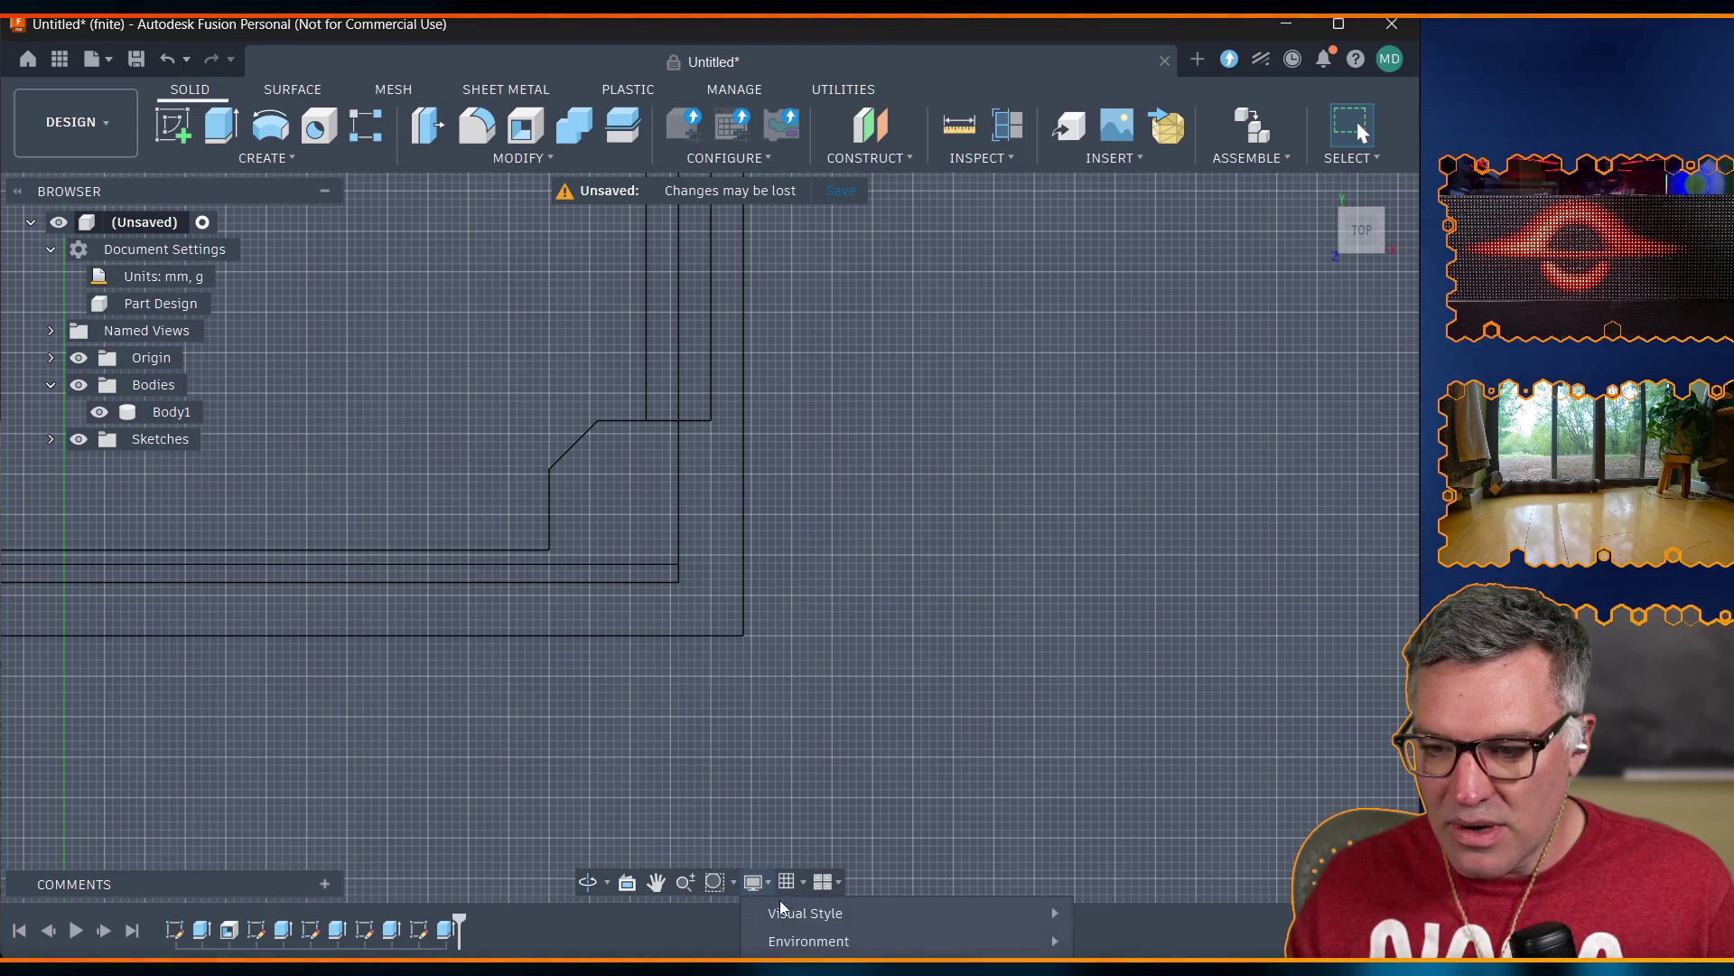
mouse_move(801, 919)
left_click(551, 920)
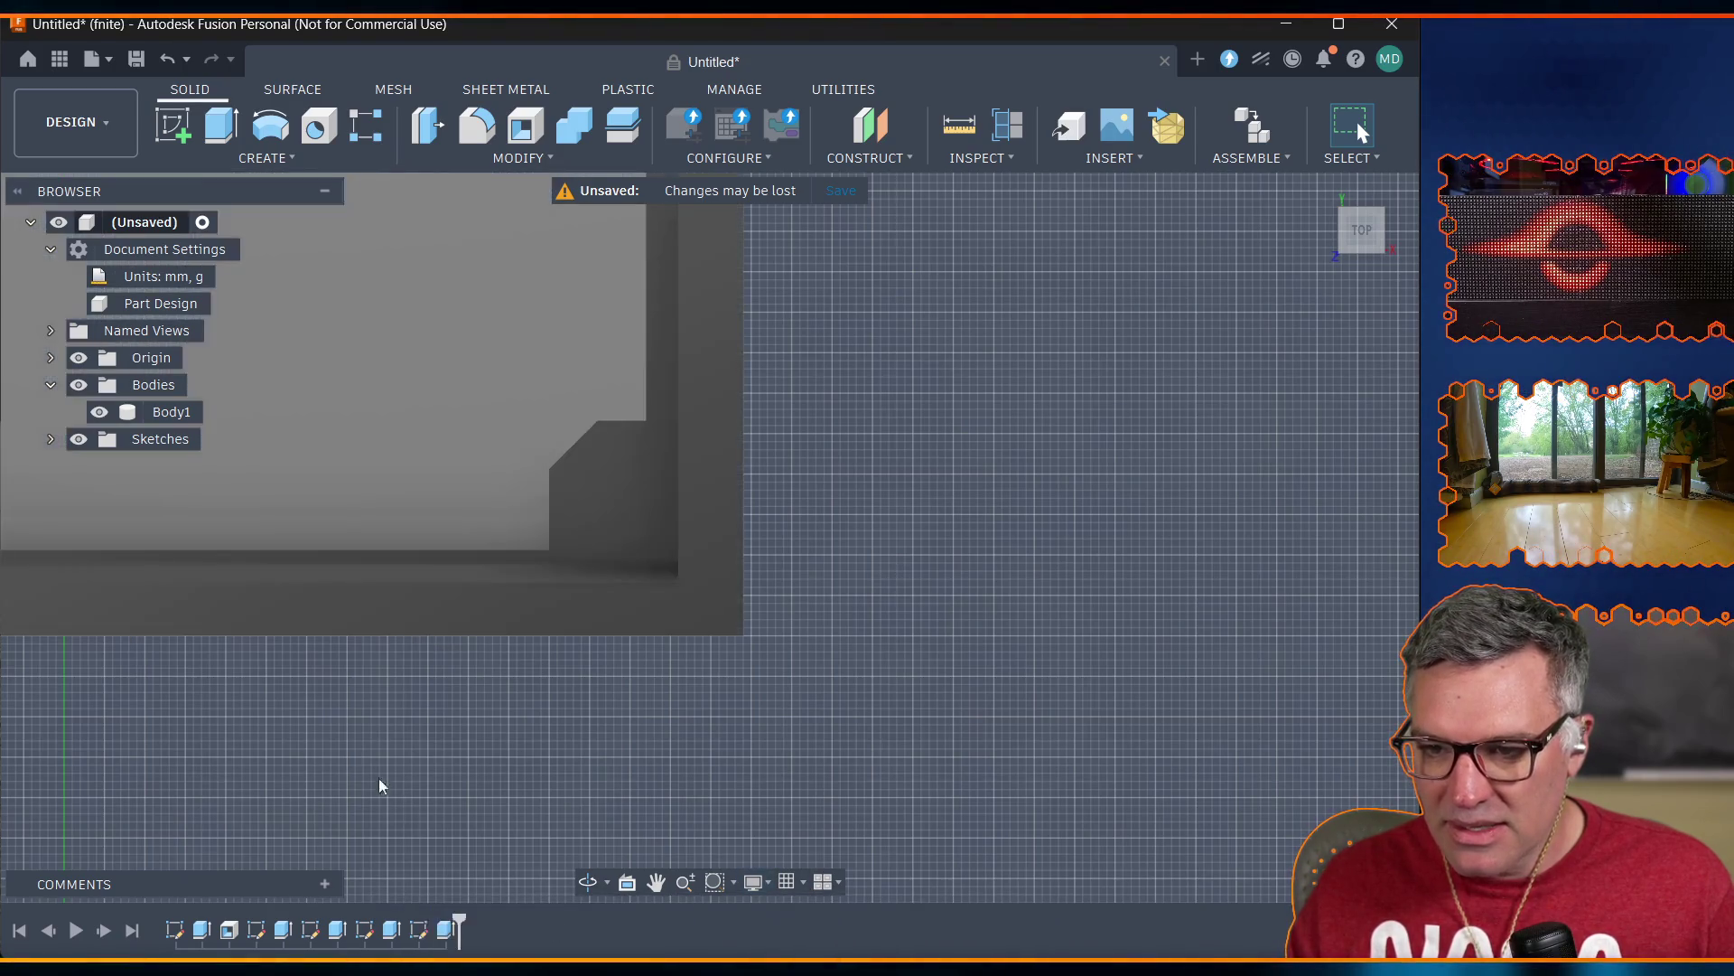
scroll(454, 488, "down", 3)
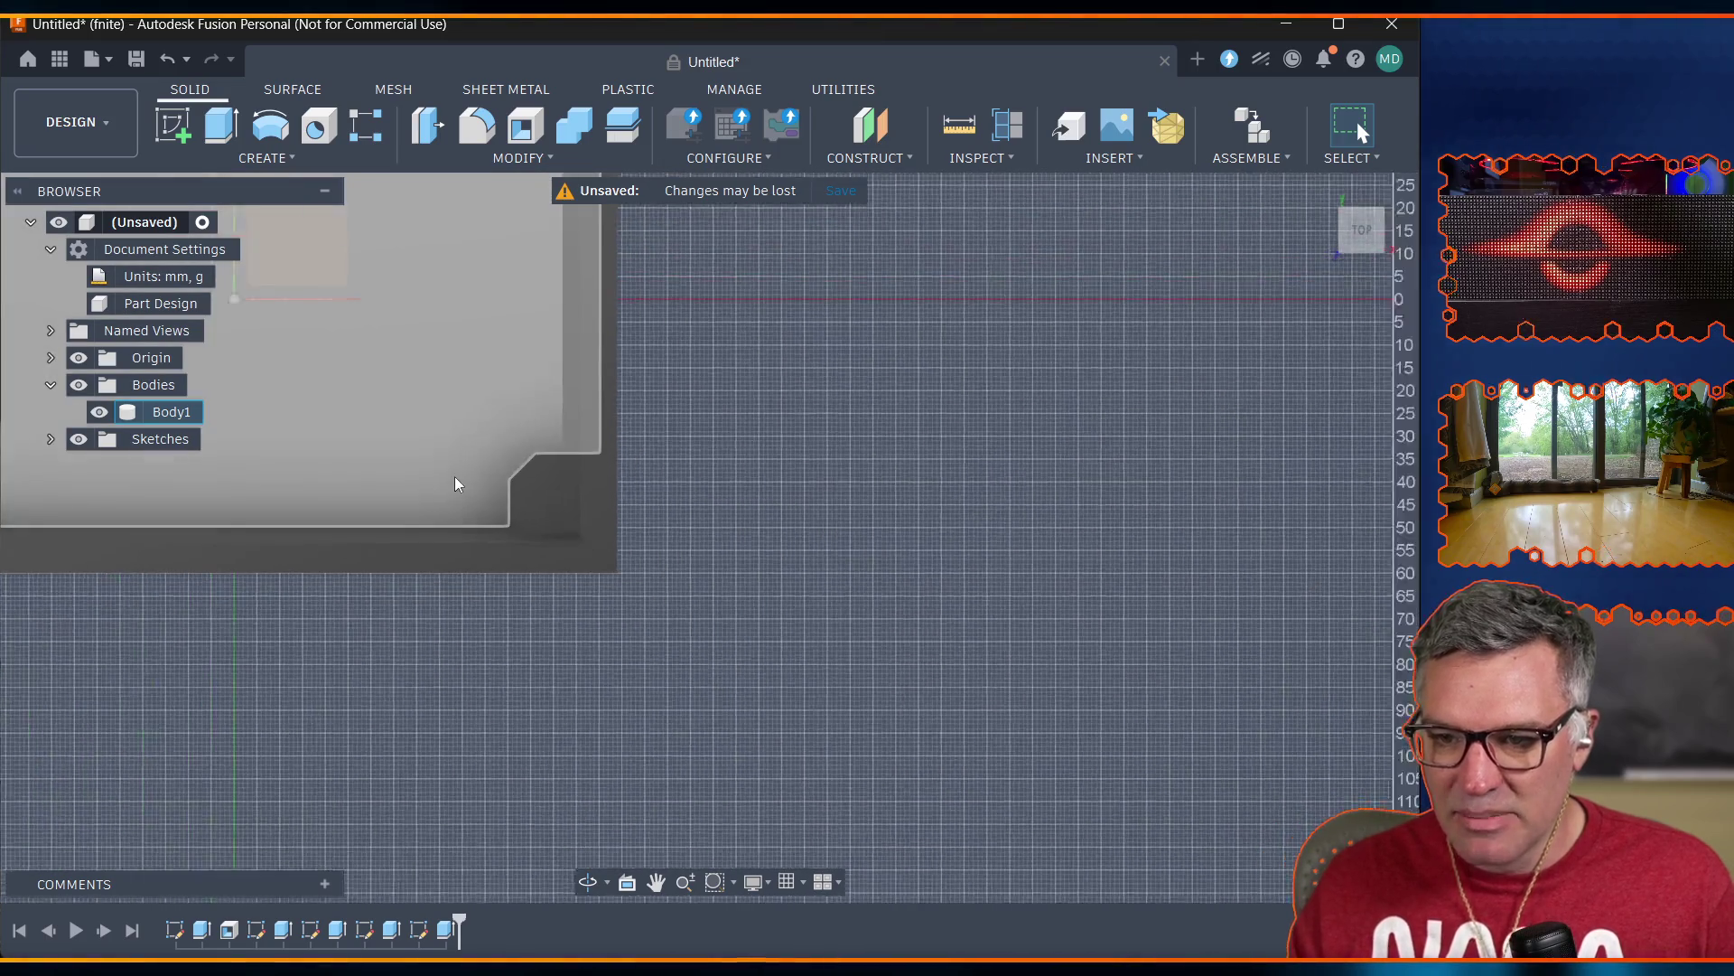
scroll(453, 475, "down", 2)
scroll(410, 376, "up", 2)
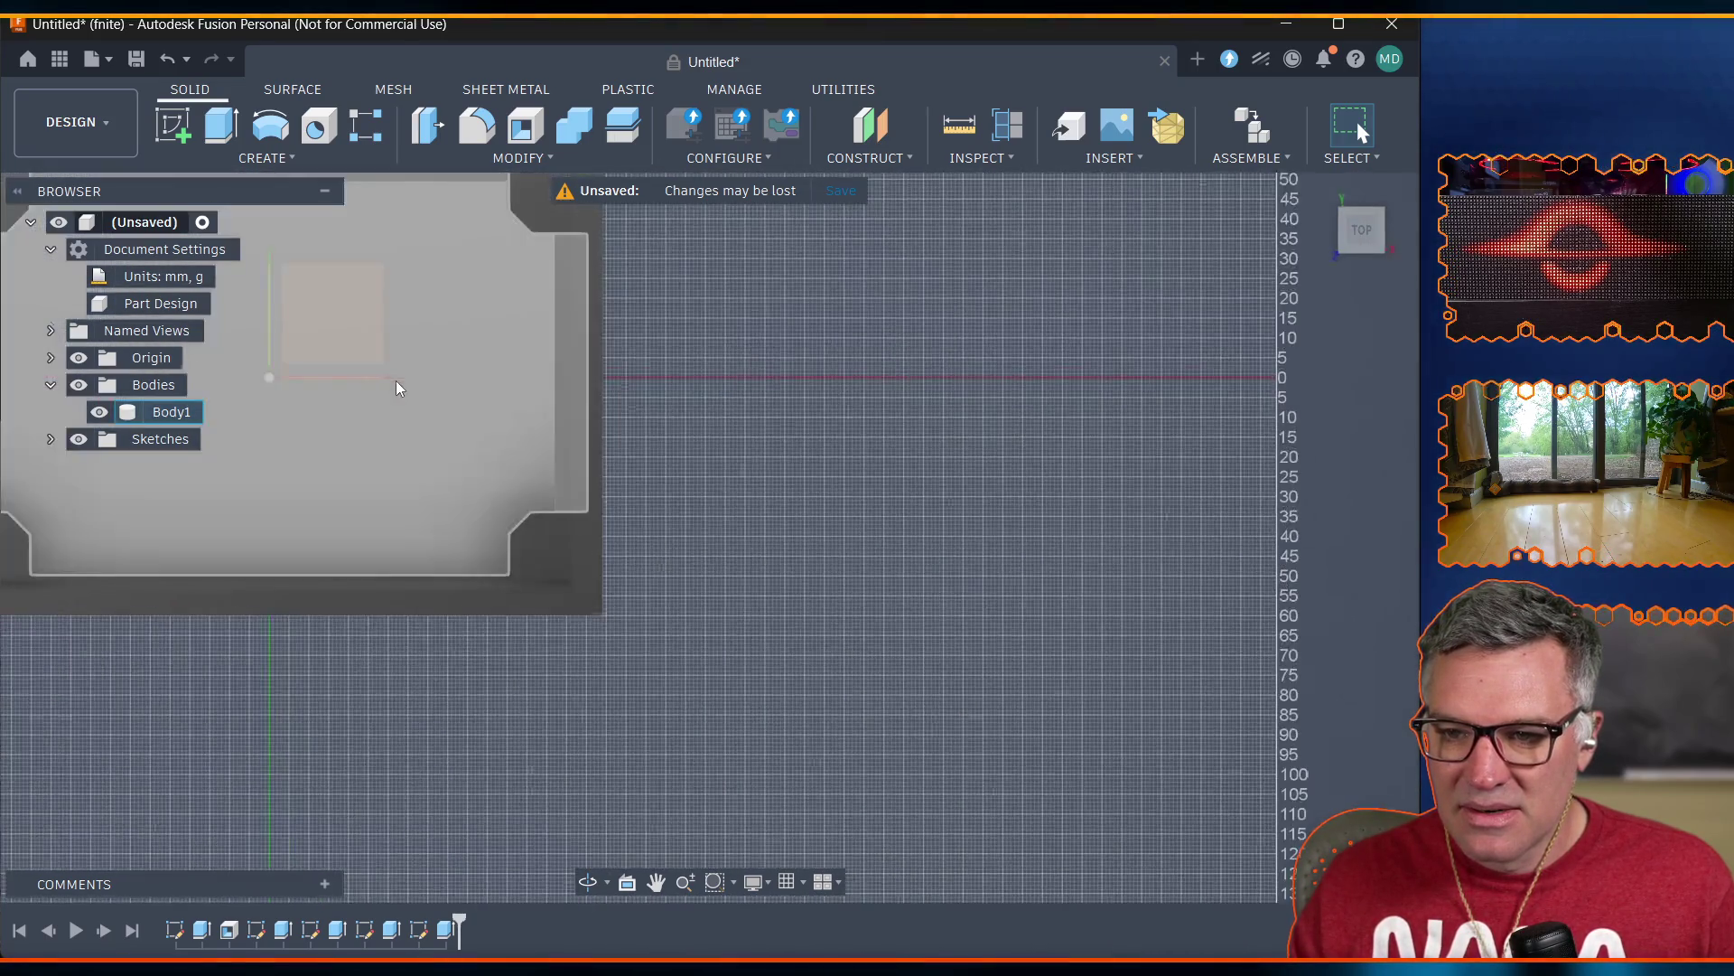
scroll(395, 381, "up", 3)
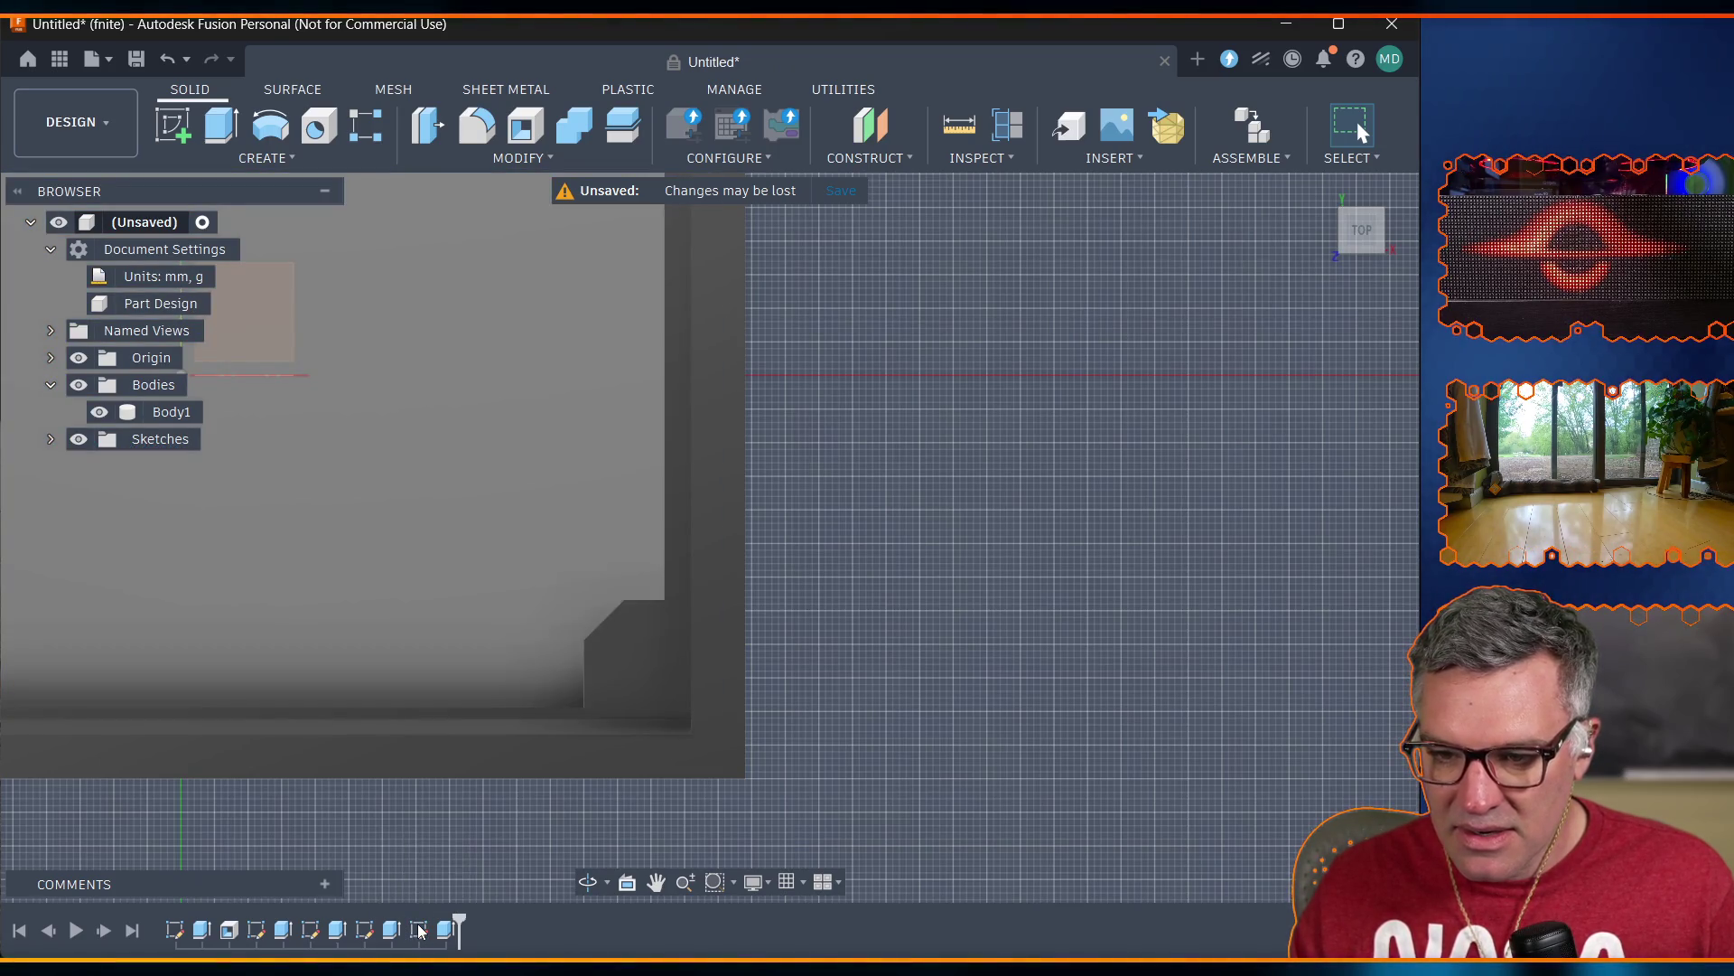
Make the 16.00 corner dimension subtract case_wall_thickness*2, giving 12.00, then finish the sketch.
left_click(420, 930)
double_click(420, 930)
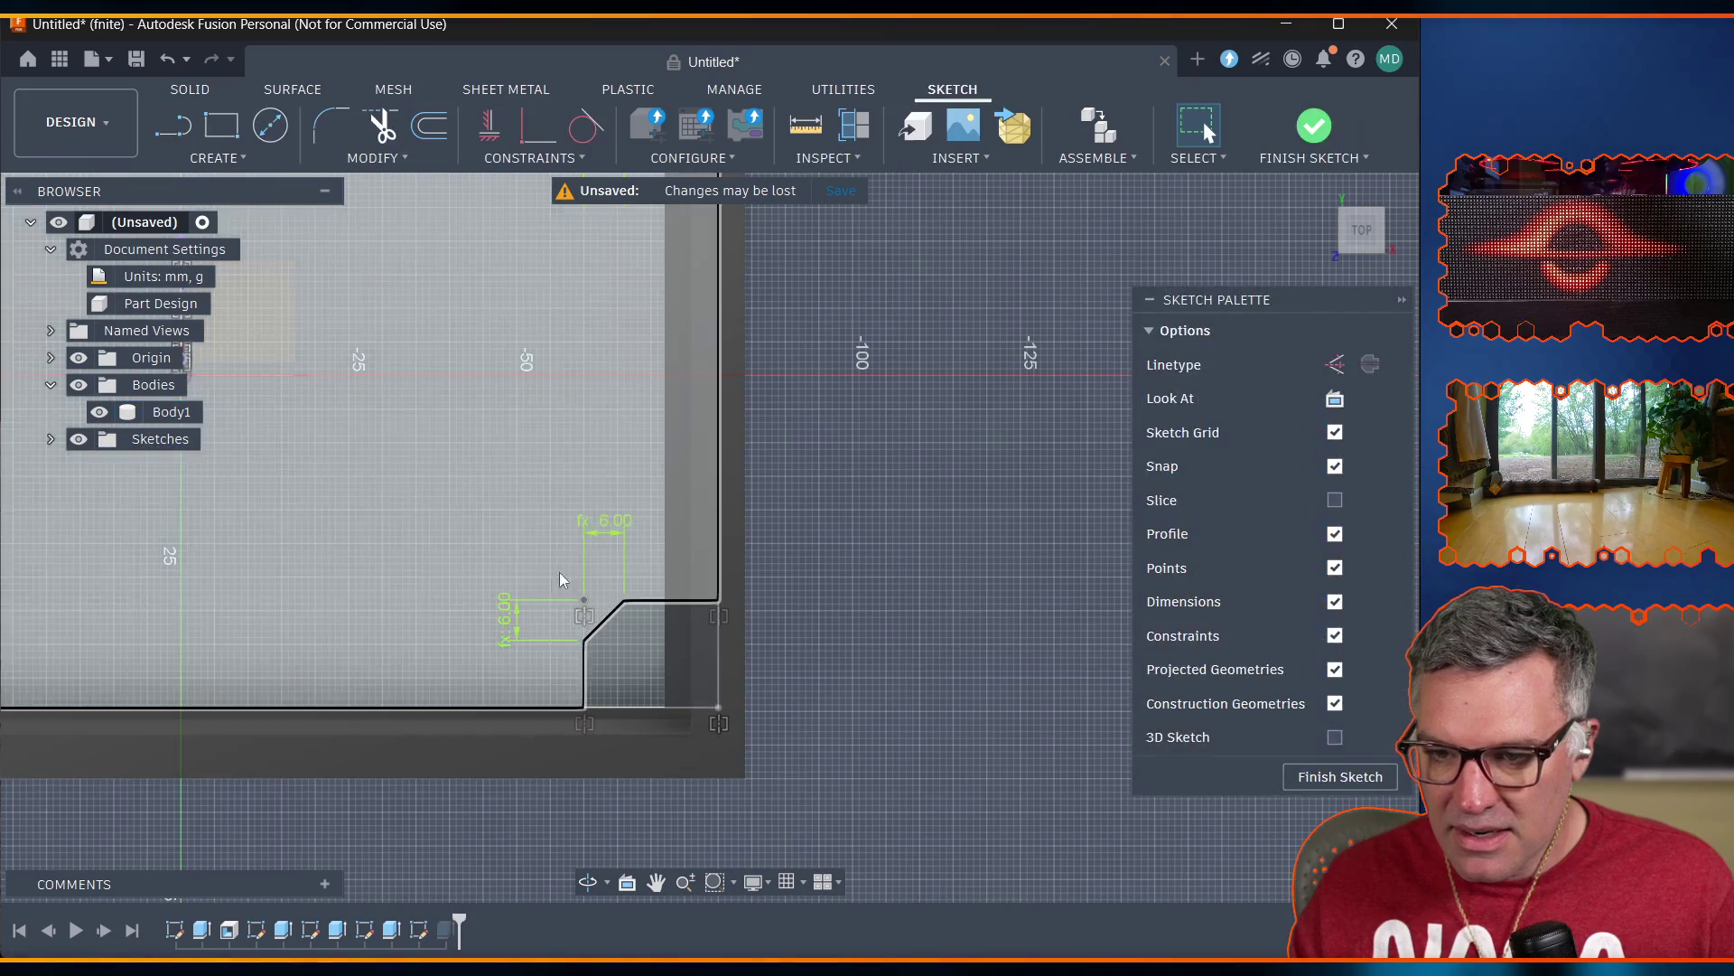
left_click(642, 887)
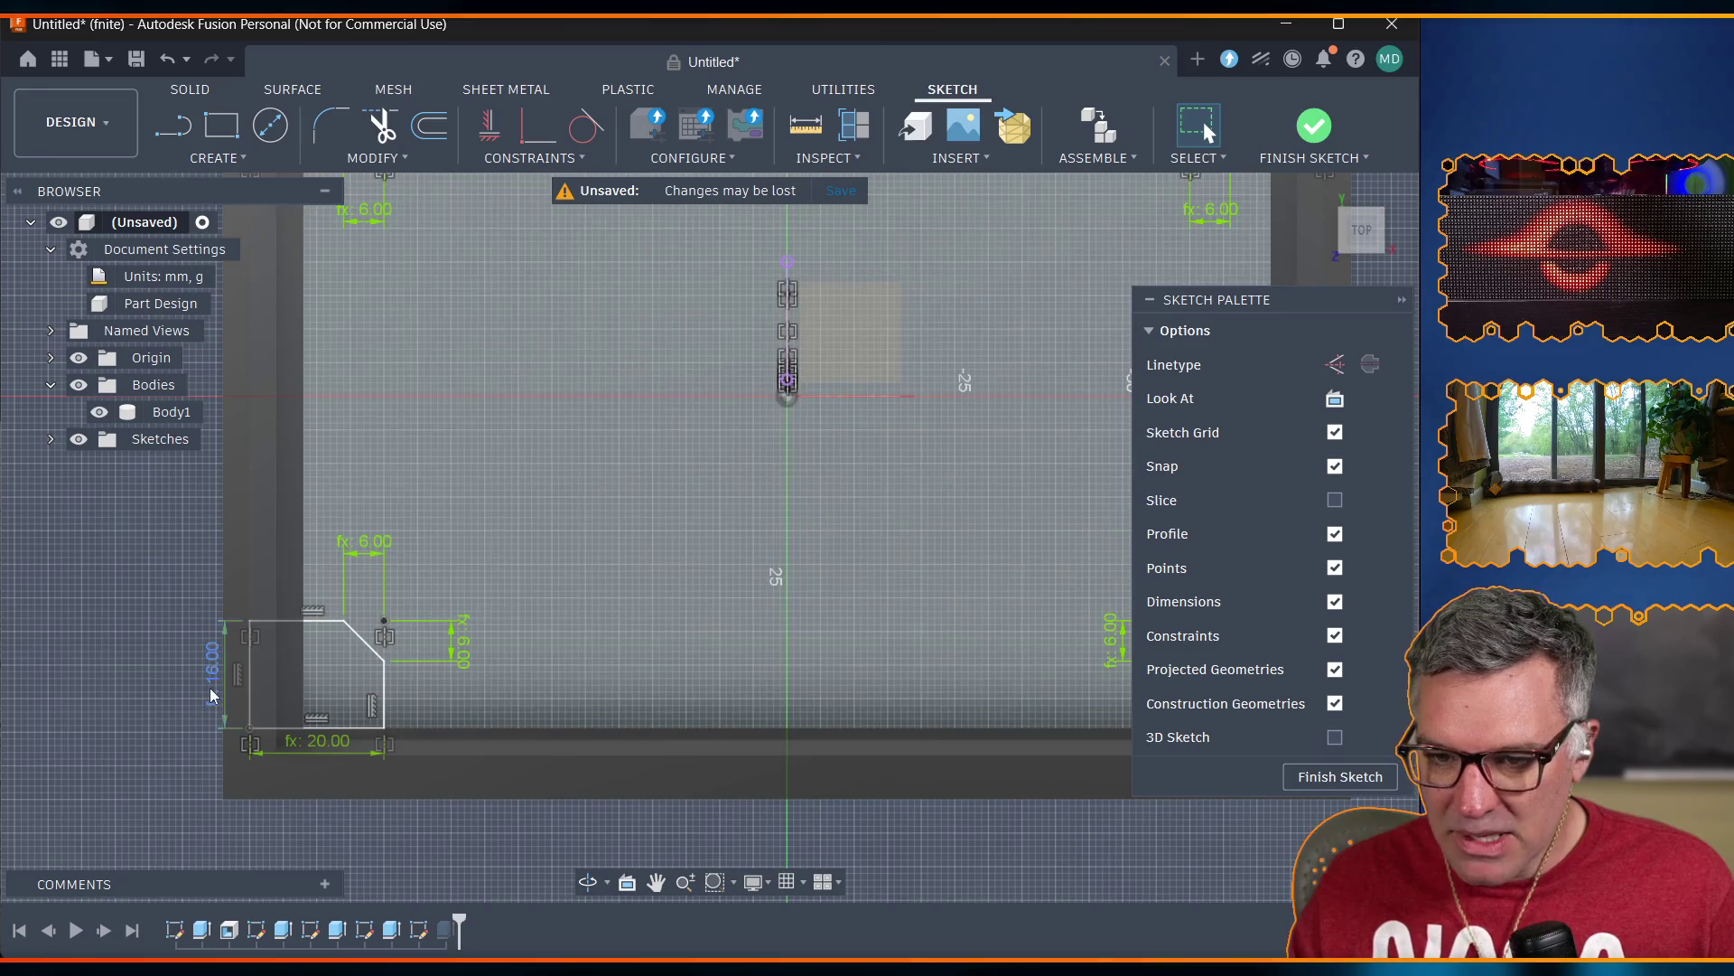
double_click(213, 675)
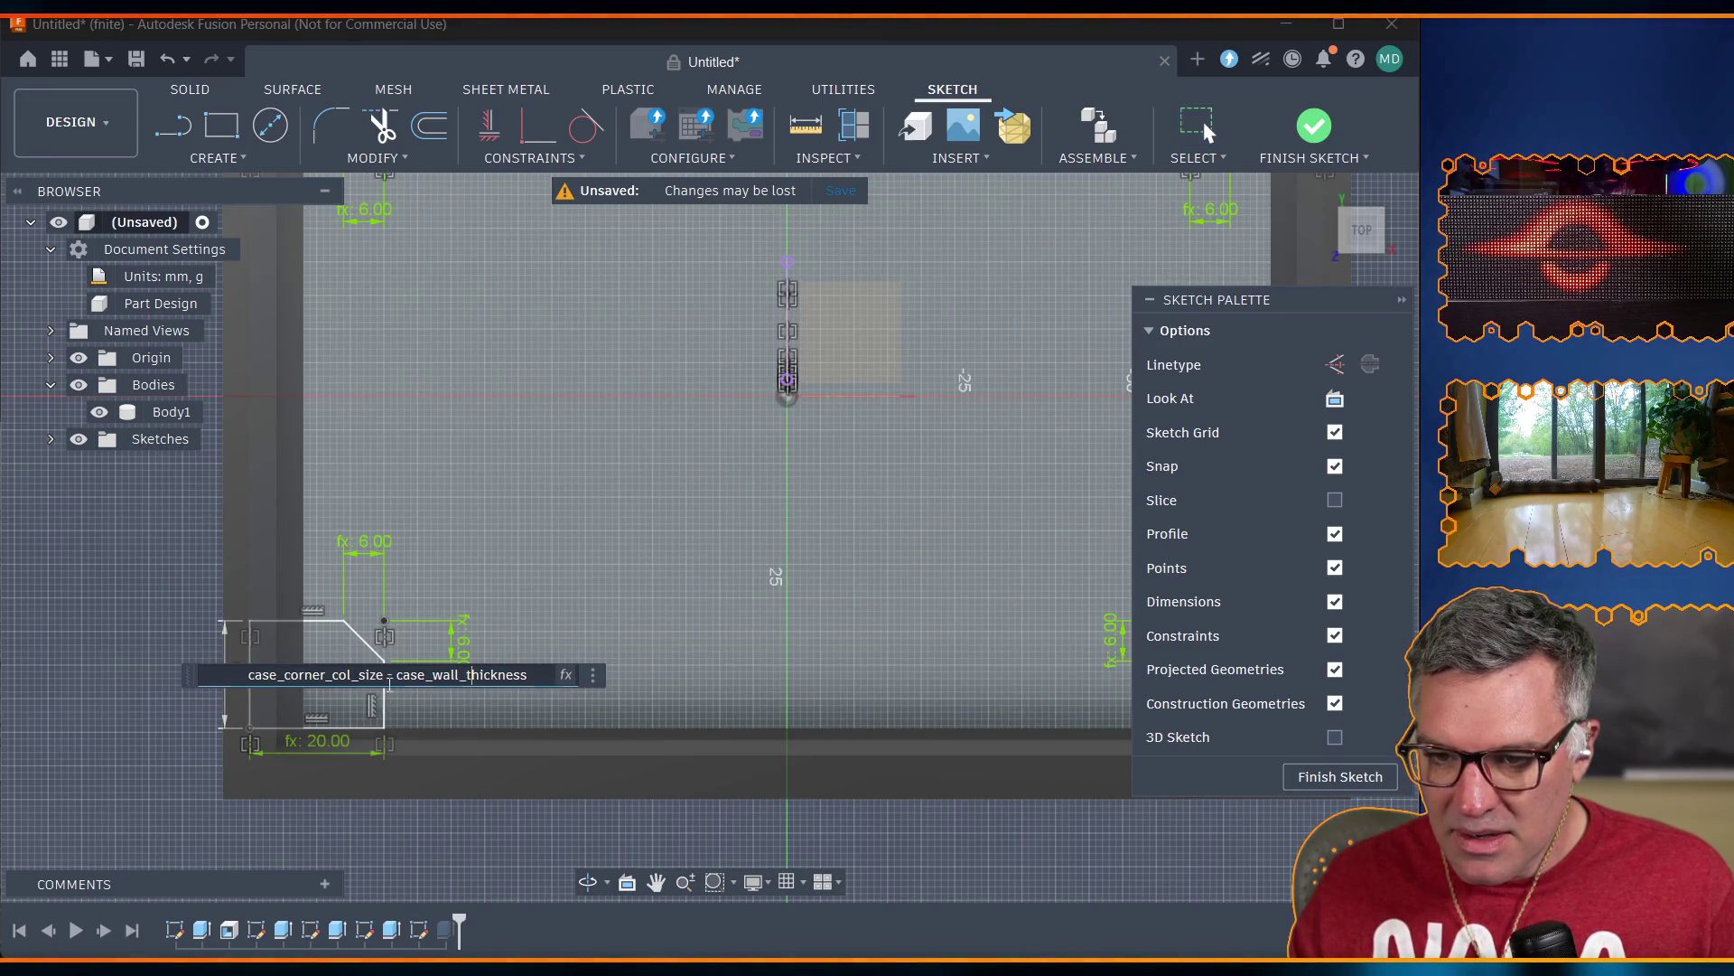
type("*2")
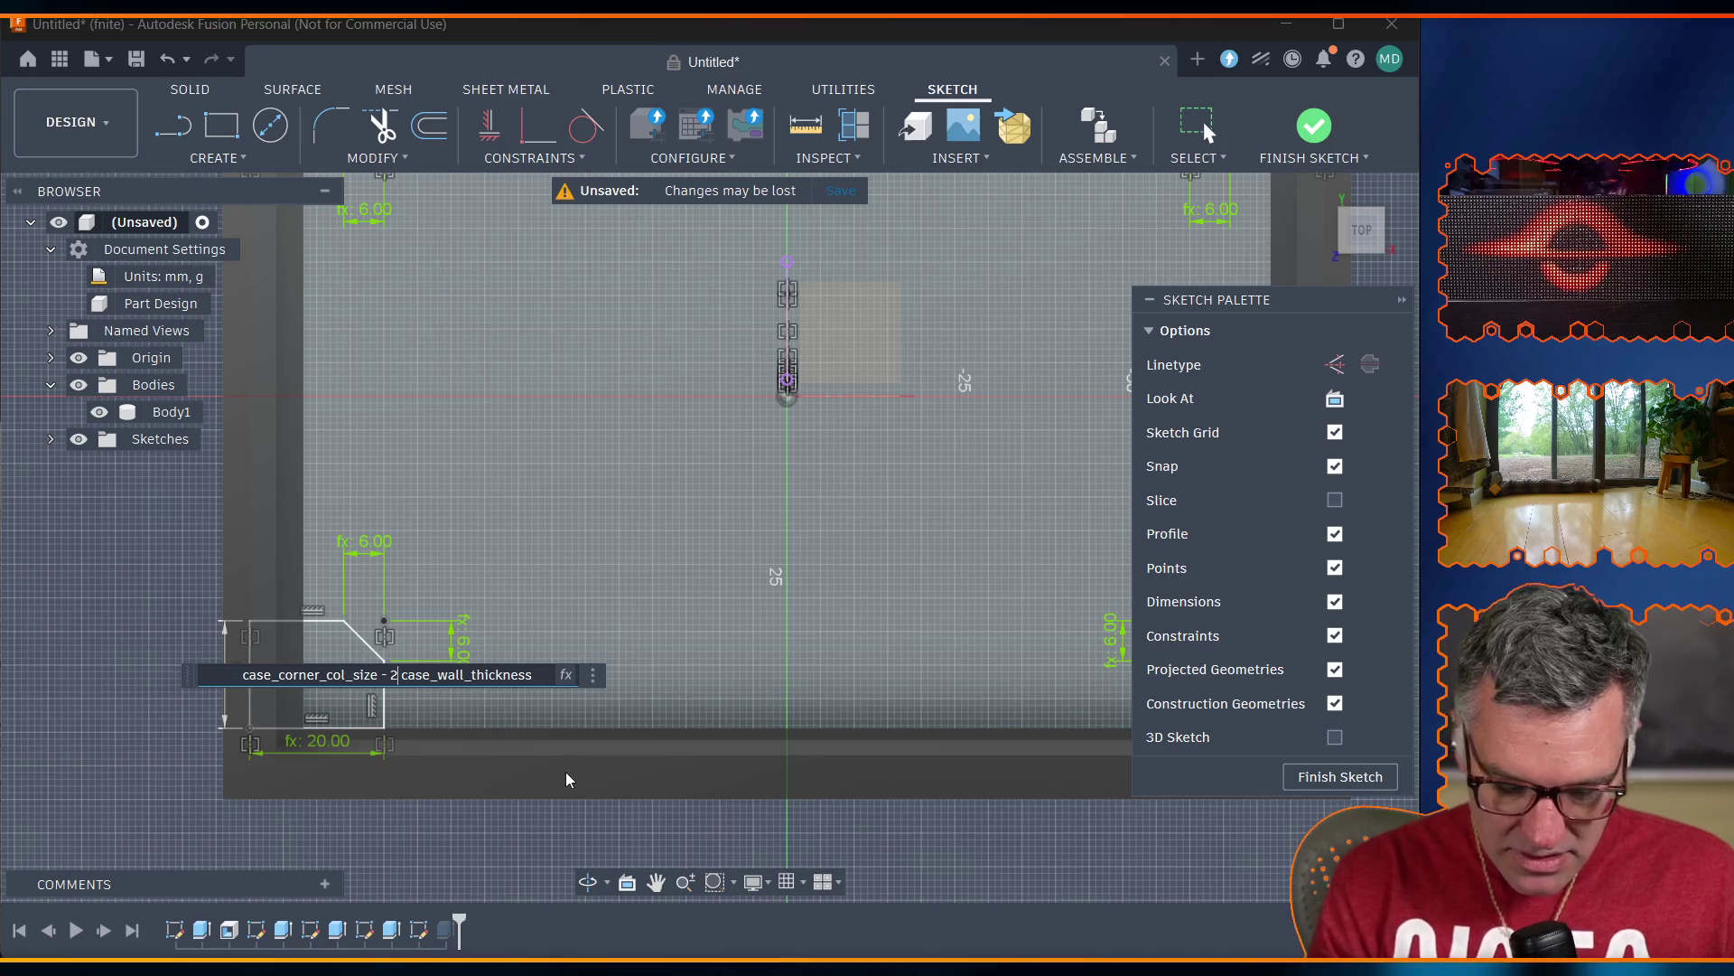
key("Return")
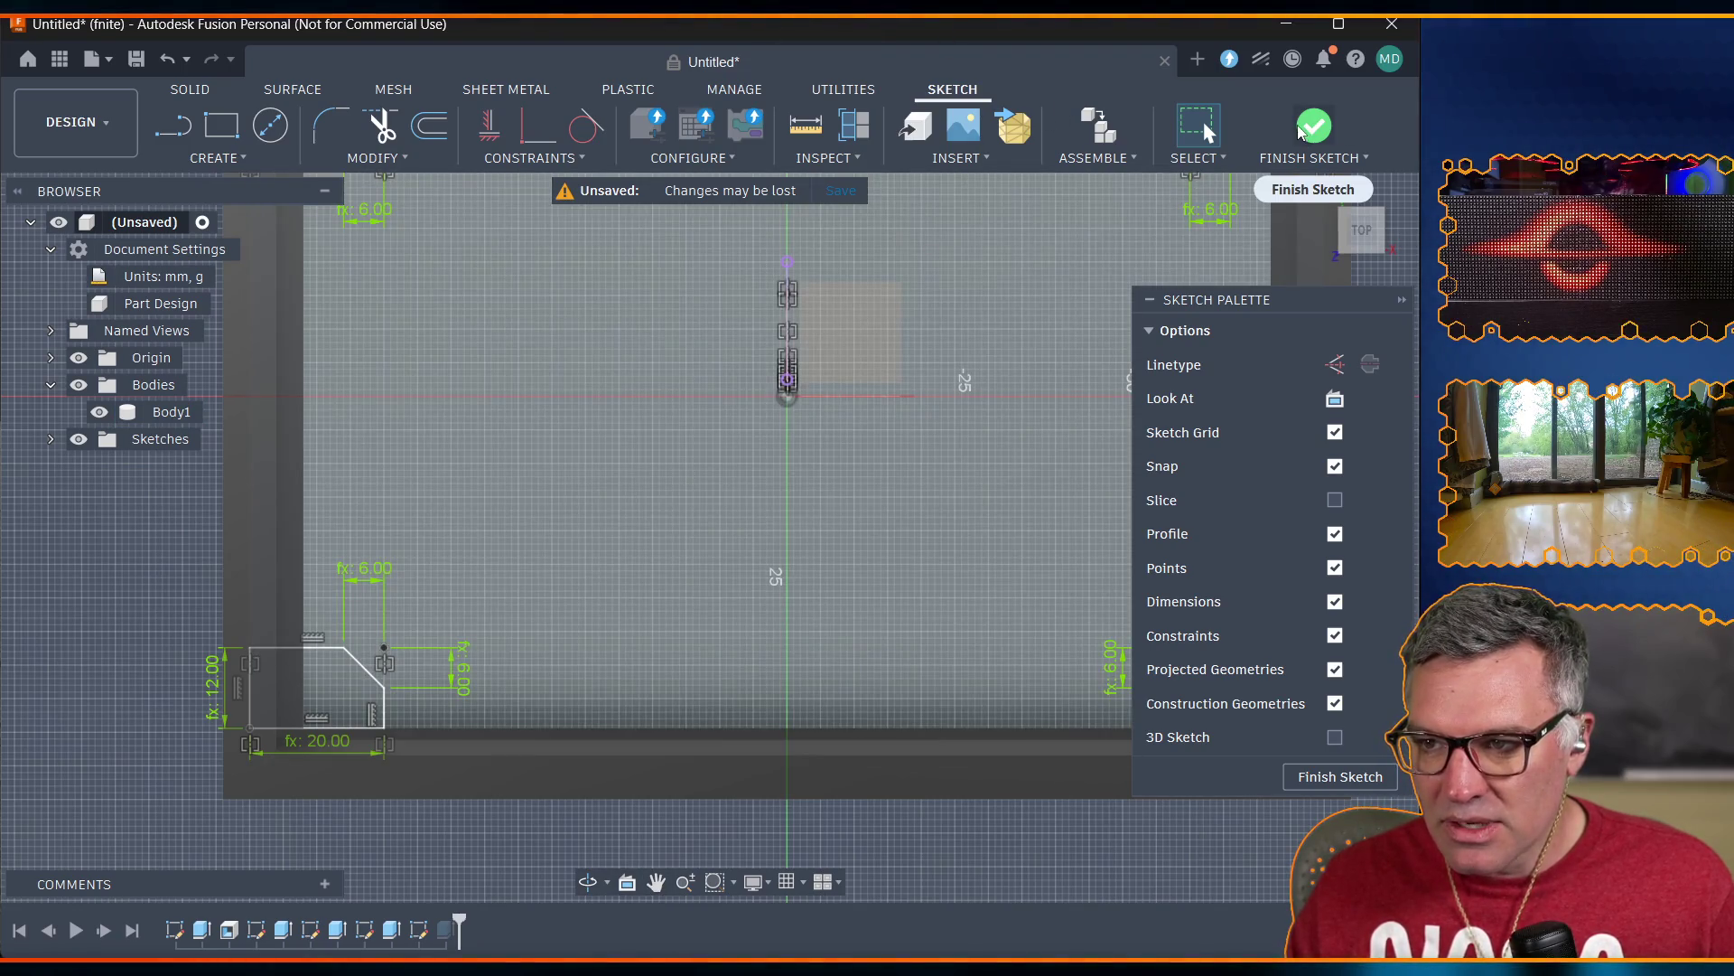
left_click(1315, 127)
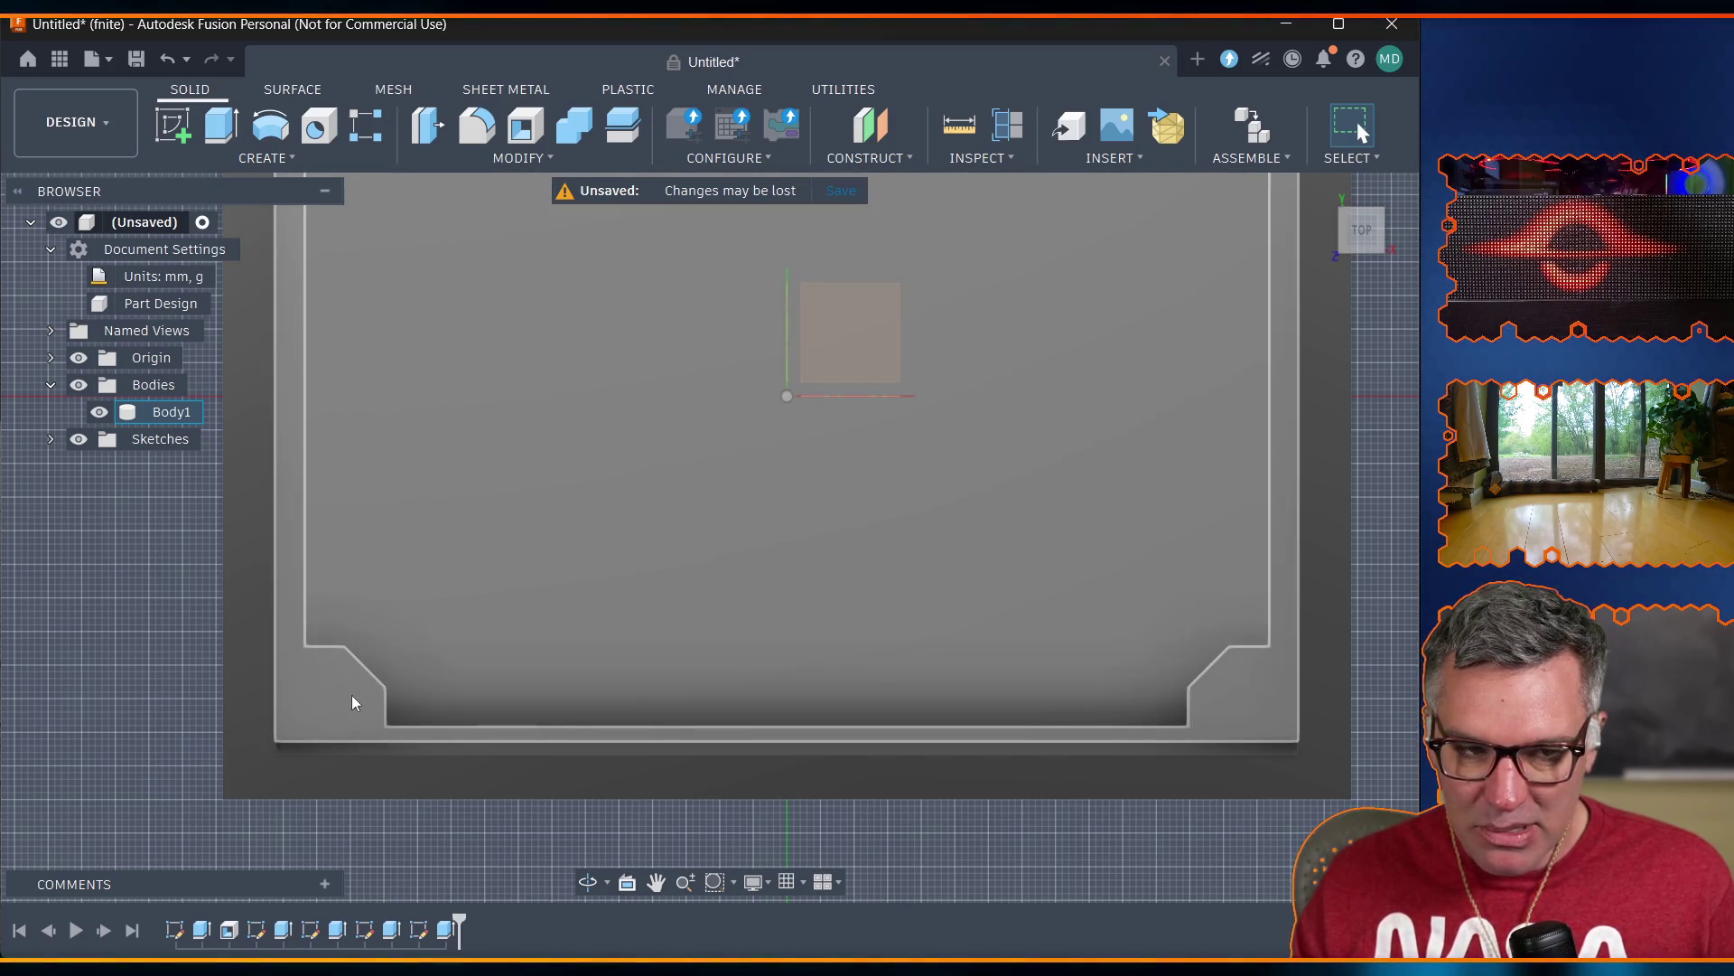
Pan to center the case, adjust the zoom, and orbit from top view into a tilted perspective.
left_click(656, 882)
mouse_move(509, 516)
left_mouse_down()
mouse_move(518, 850)
mouse_move(488, 606)
left_mouse_up()
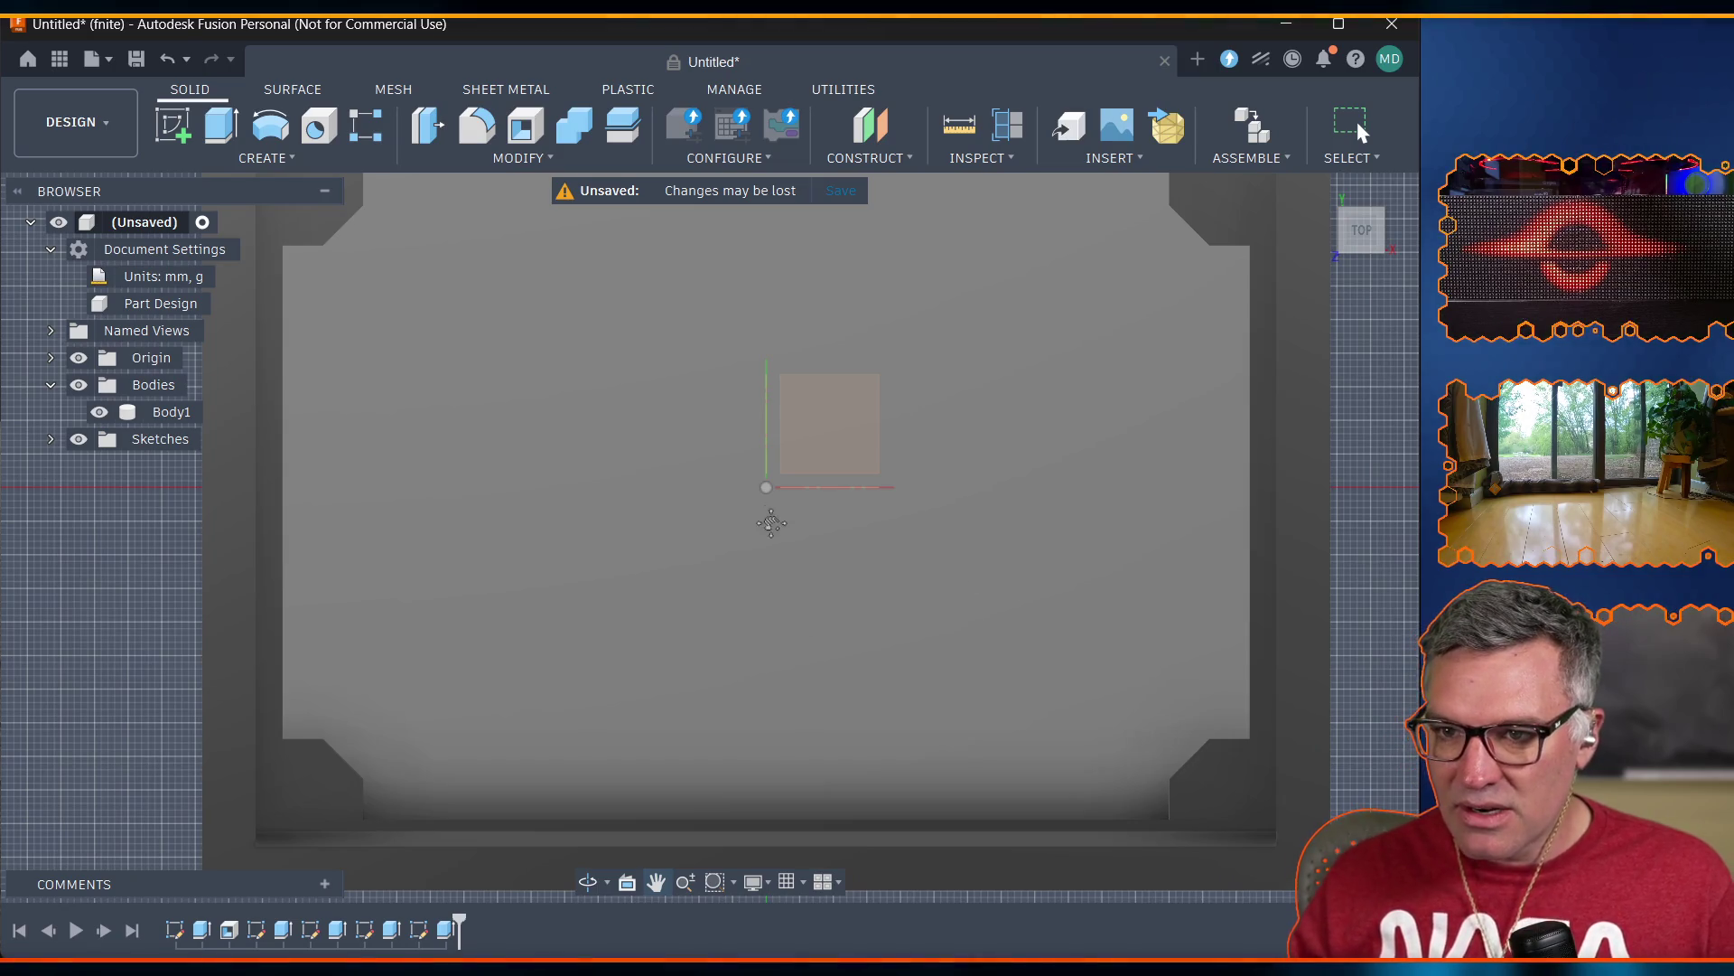
scroll(742, 343, "up", 1)
scroll(743, 343, "down", 3)
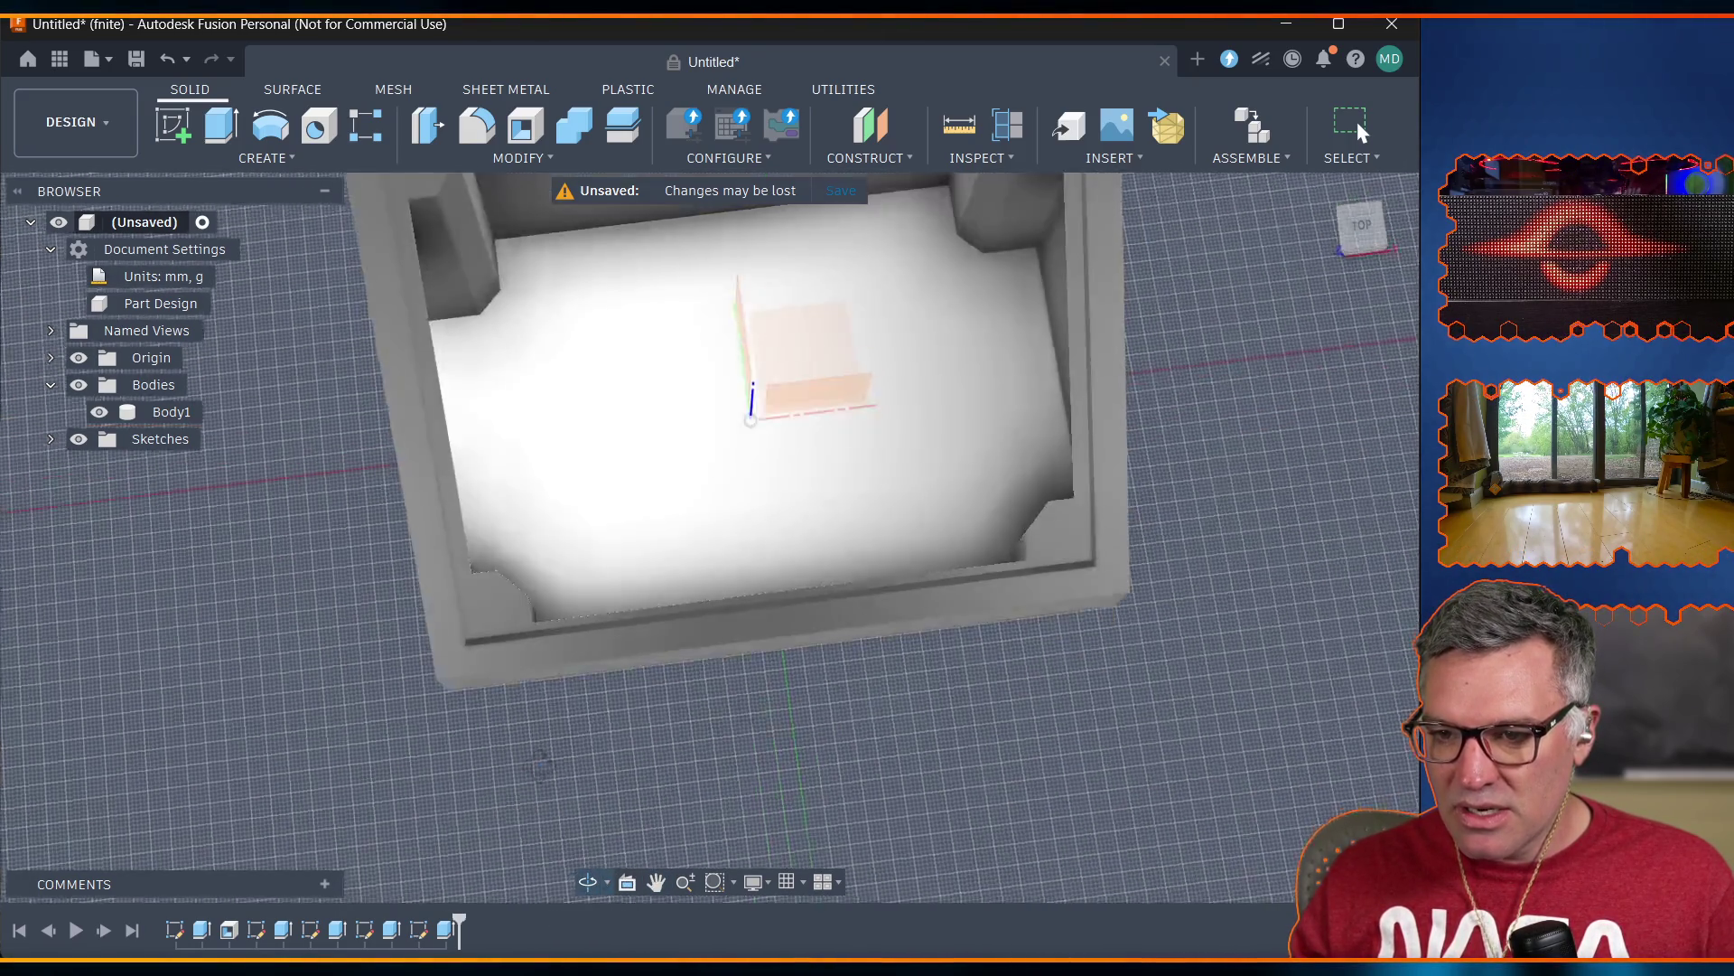
mouse_move(615, 880)
middle_mouse_down("shift")
mouse_move(632, 813)
mouse_move(686, 741)
mouse_move(913, 615)
mouse_move(608, 549)
mouse_move(708, 479)
mouse_move(510, 673)
middle_mouse_up("shift")
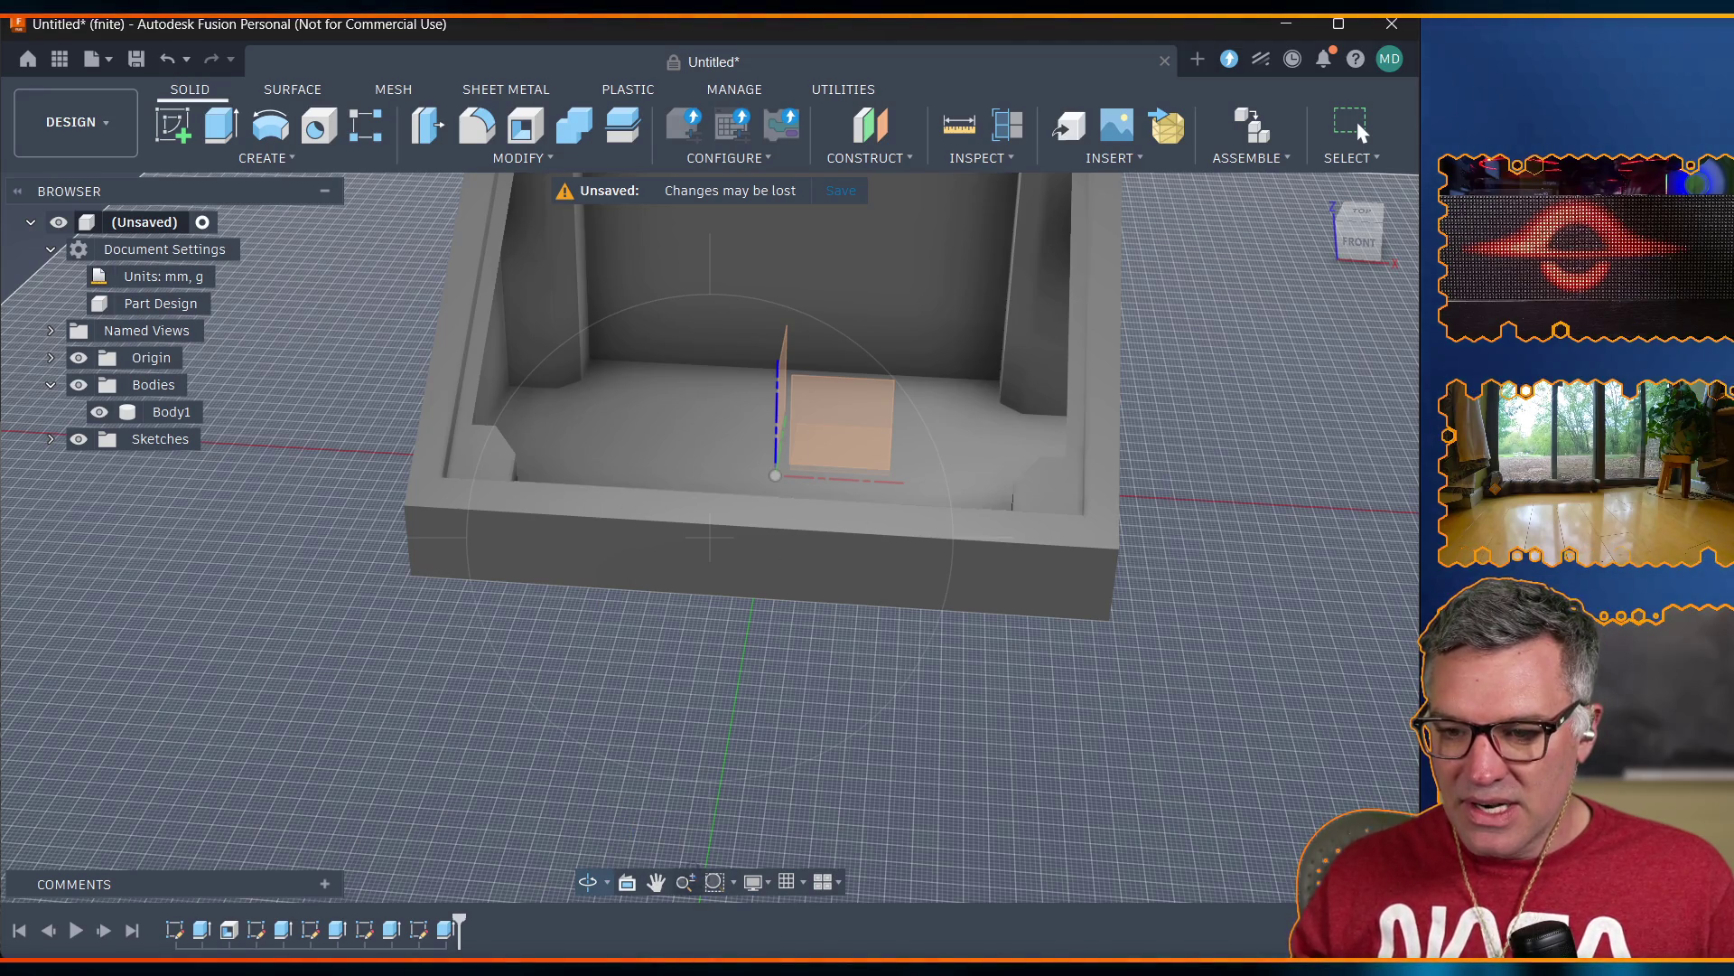
Orbit higher and around the case to view all four chamfered corner columns from a corner.
middle_click_drag(687, 596, 684, 553, "shift")
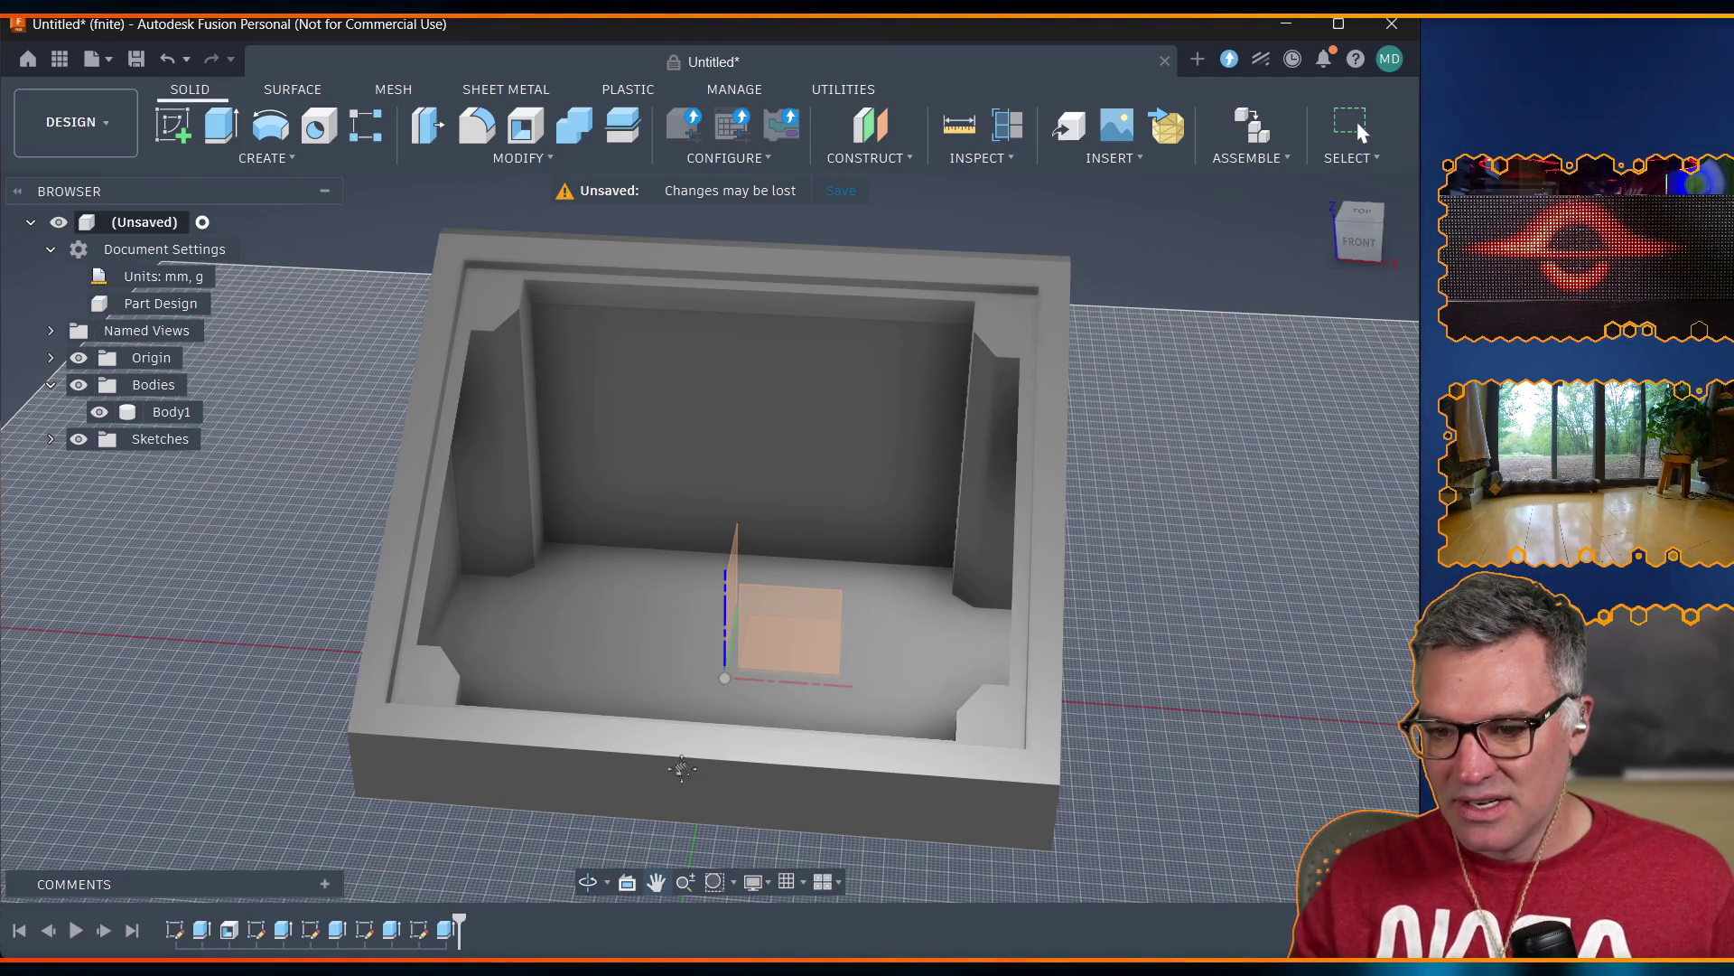
left_click(587, 881)
mouse_move(623, 813)
left_mouse_down()
mouse_move(658, 759)
mouse_move(530, 786)
mouse_move(806, 761)
left_mouse_up()
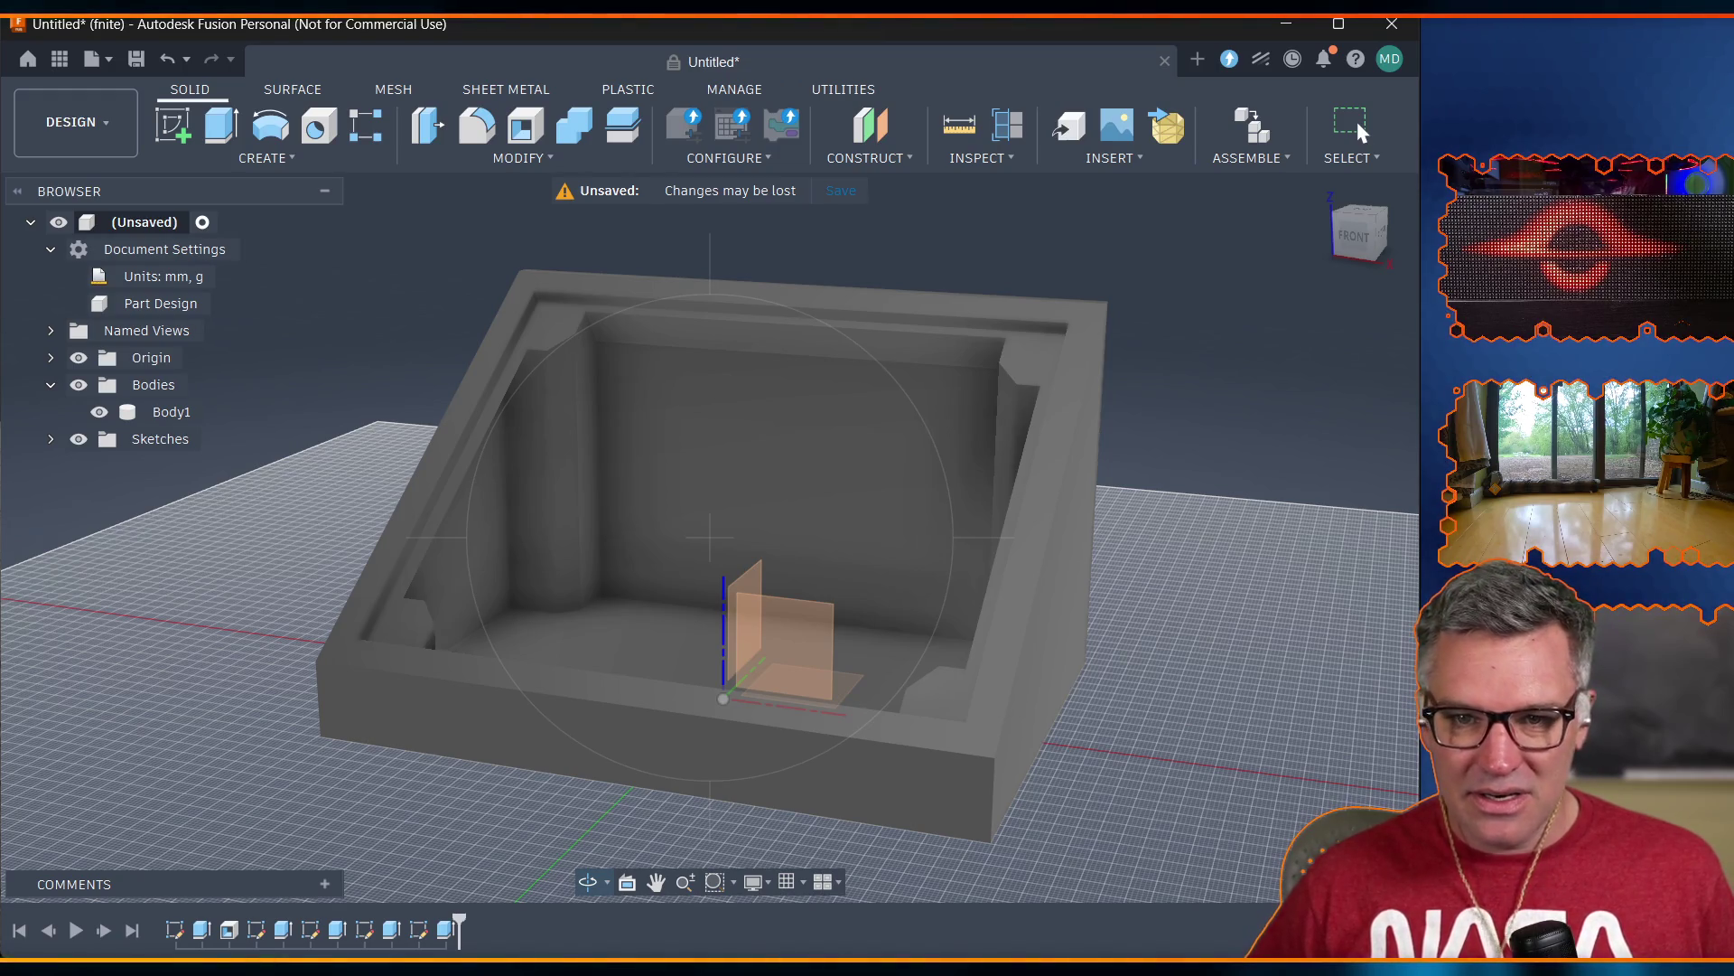
key("alt+Tab")
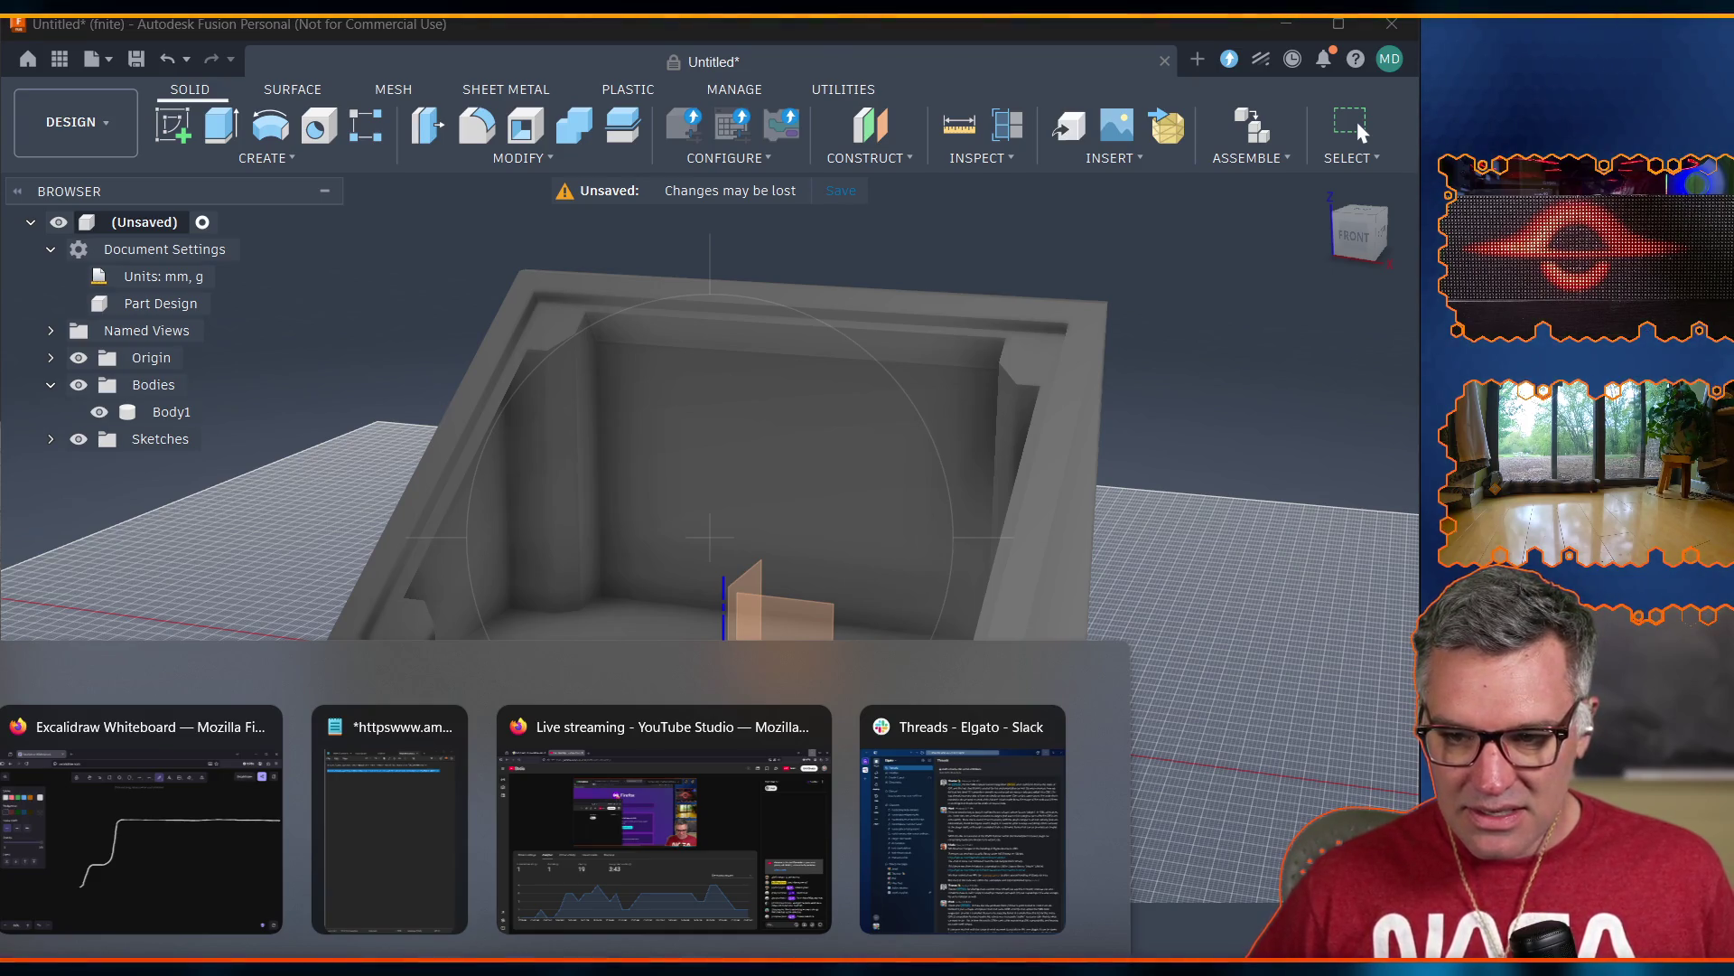
key("alt+Tab")
key("alt+Tab")
key("alt+Tab")
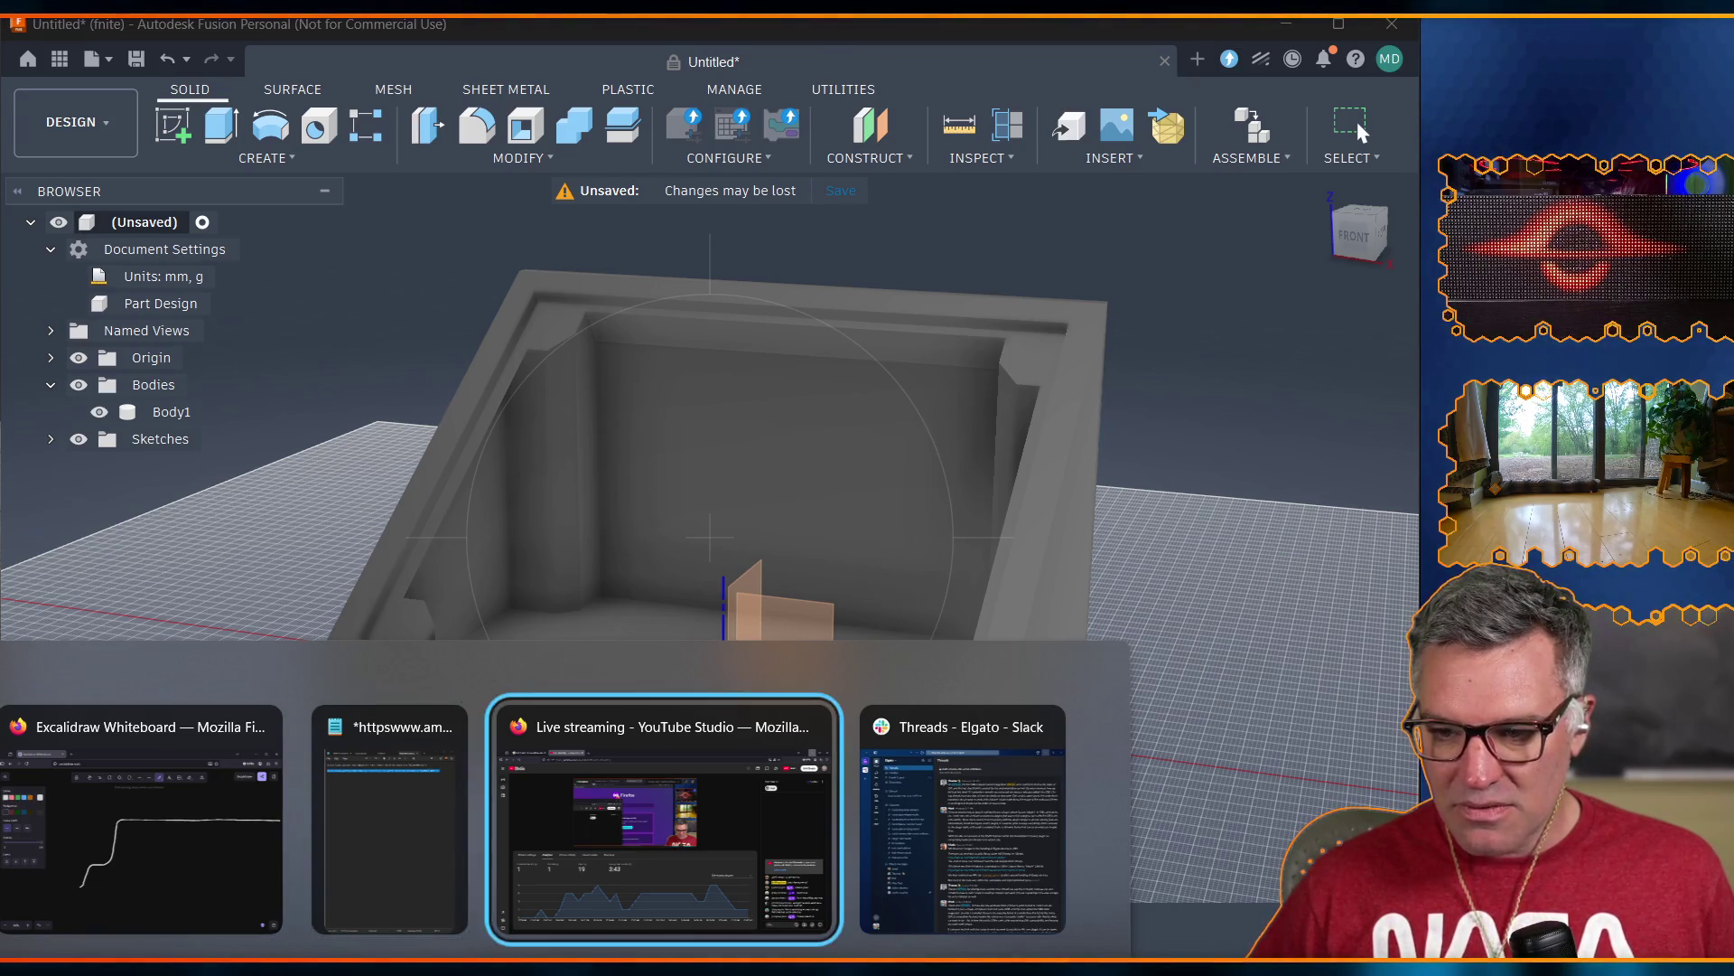
left_click_drag(18, 342, 0, 405)
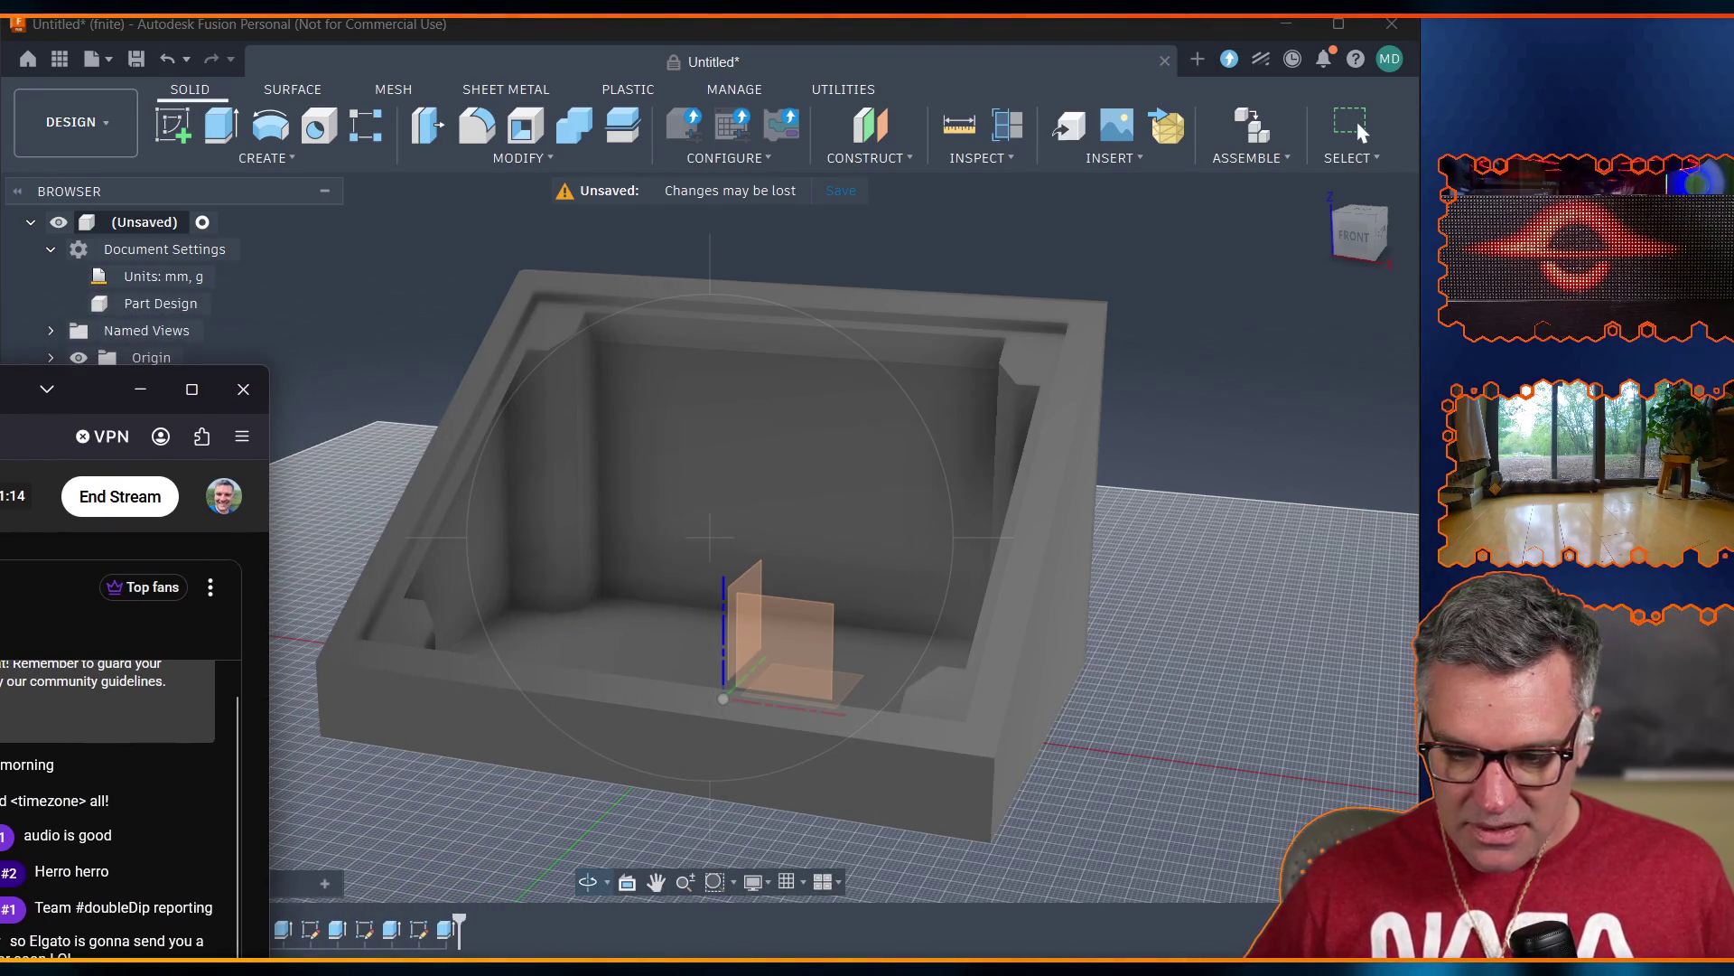
key("alt+Tab")
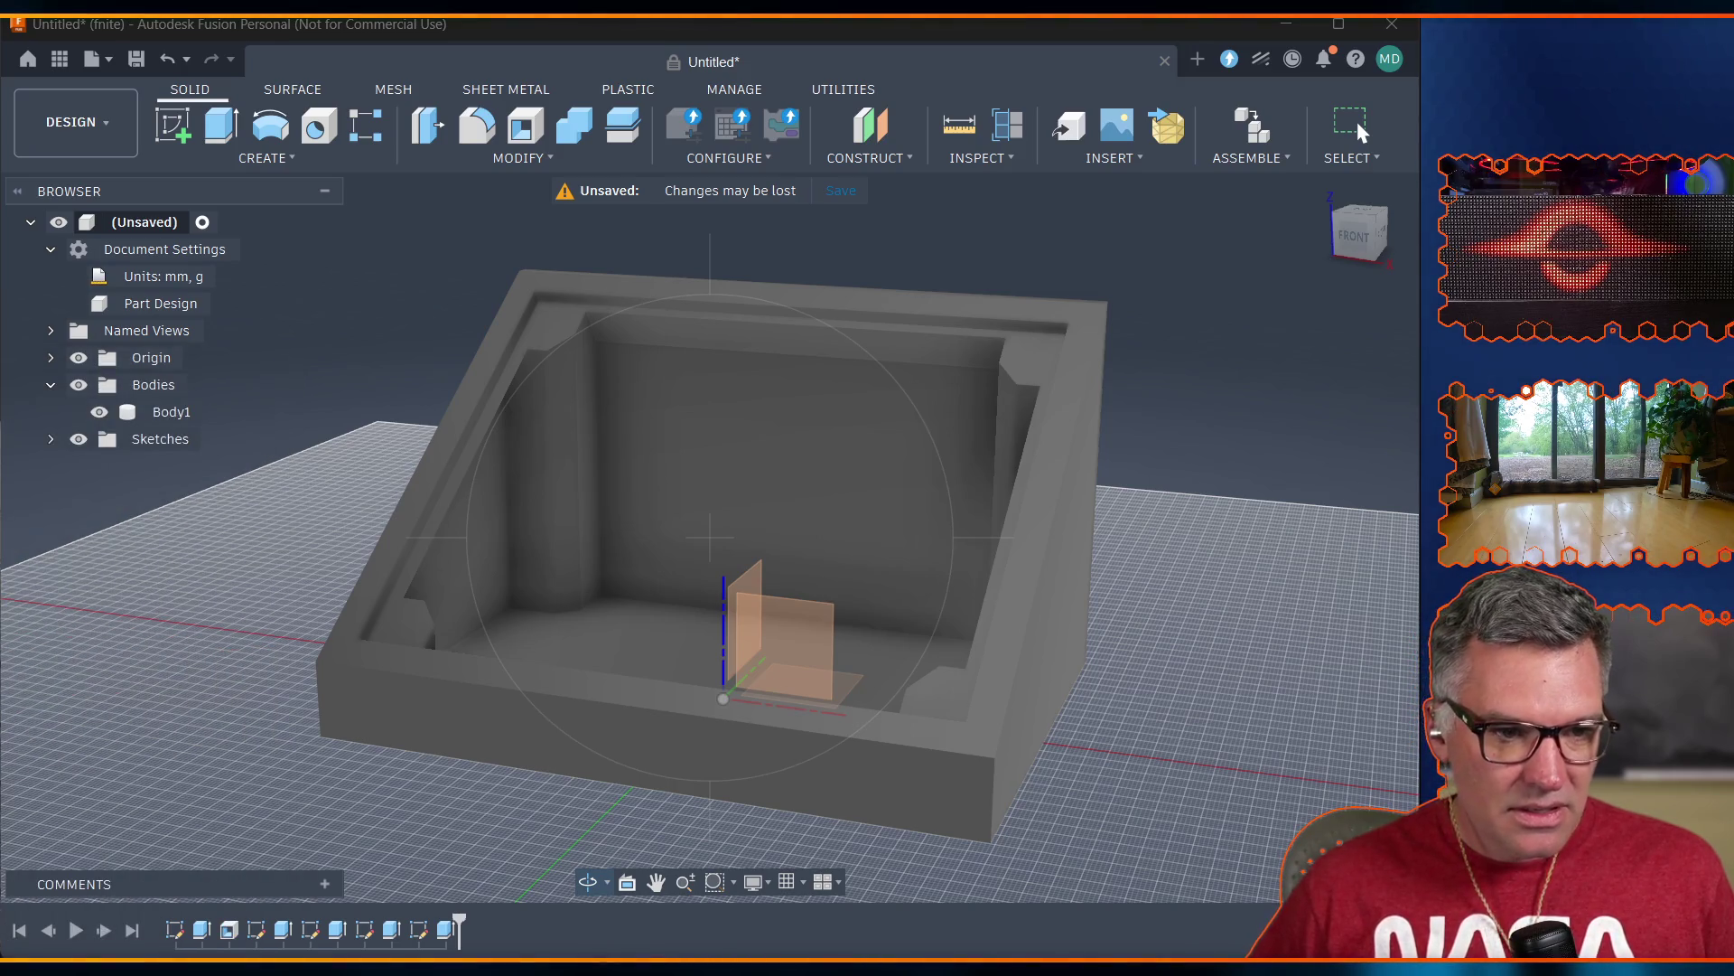